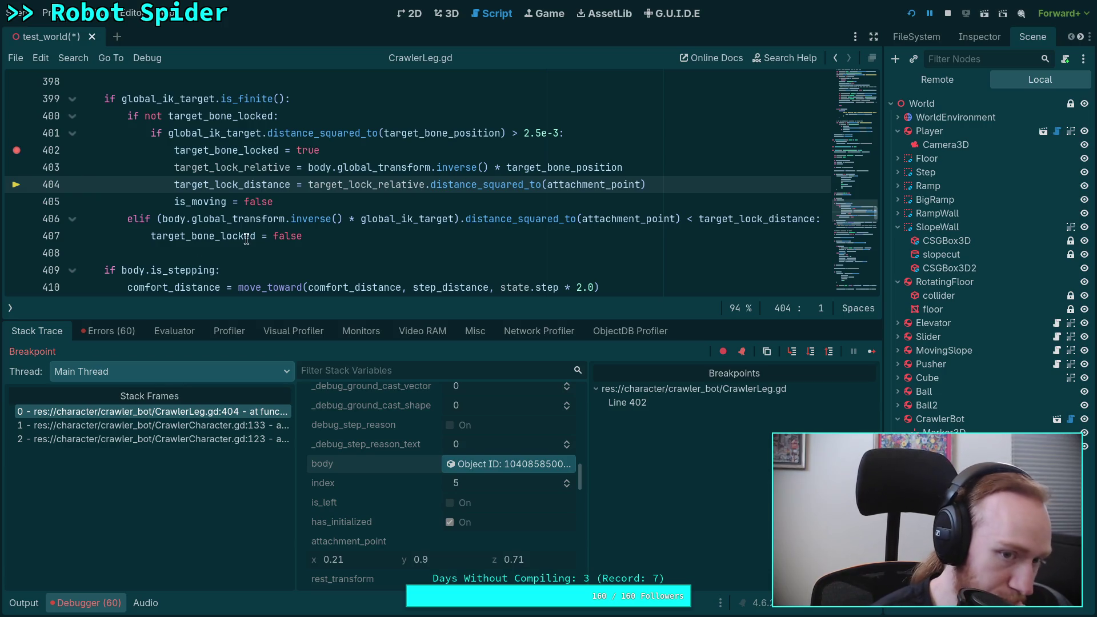
Inspect the elif block near line 407 and the value of global_ik_target on line 406.
{"action": "left_click", "coordinate": [328, 231]}
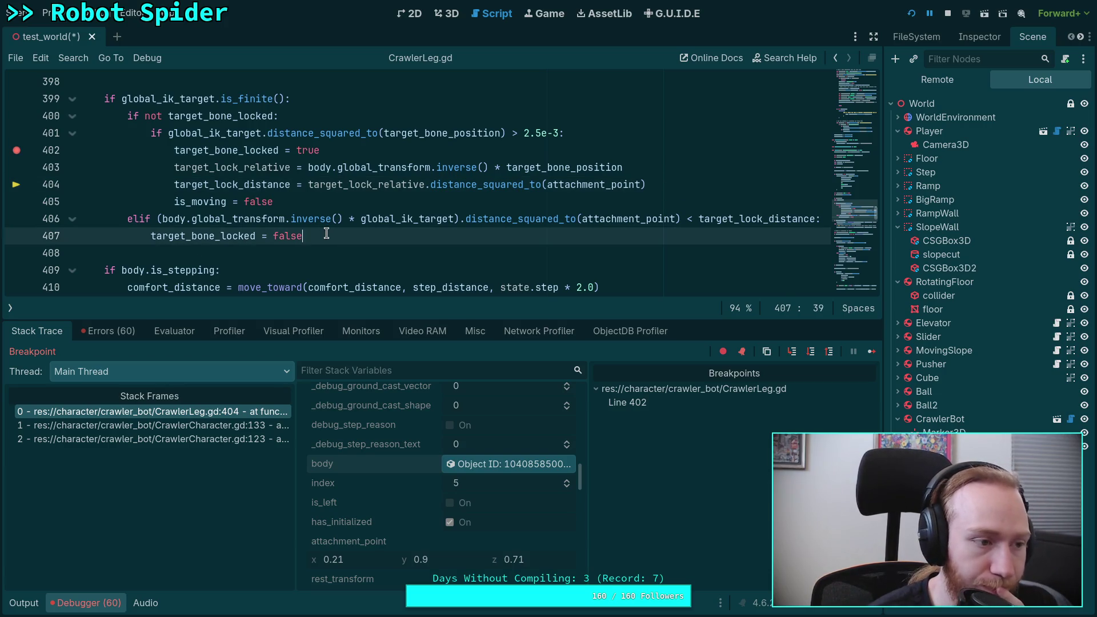
{"action": "key", "text": "shift+Up"}
{"action": "key", "text": "ctrl+shift+Left"}
{"action": "key", "text": "ctrl+shift+Left"}
{"action": "key", "text": "ctrl+shift+Left"}
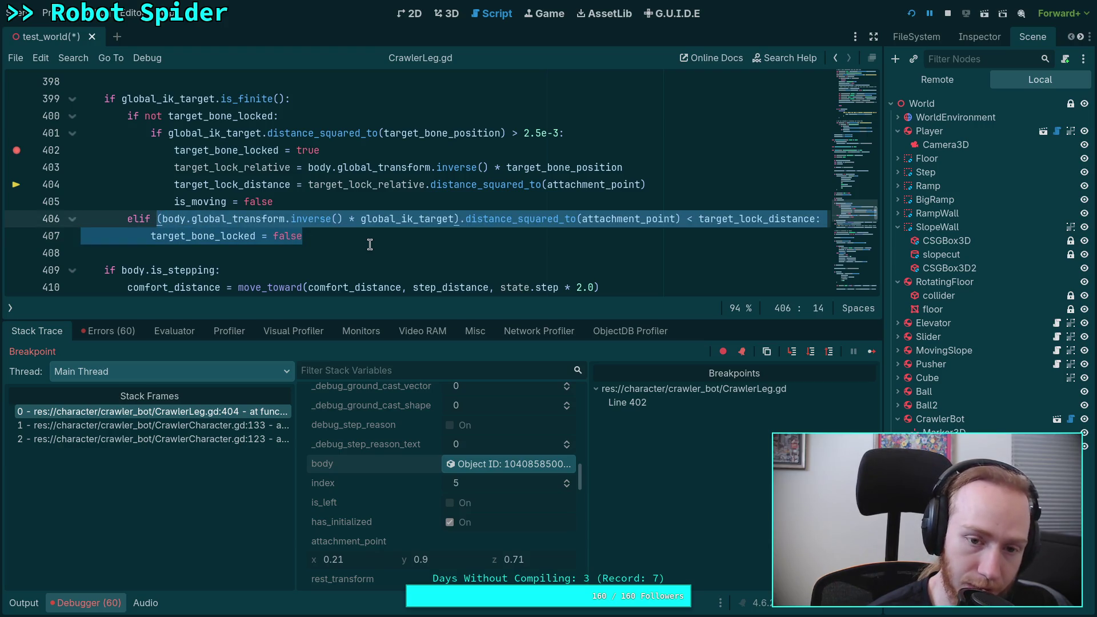
{"action": "double_click", "coordinate": [387, 223]}
{"action": "mouse_move", "coordinate": [387, 224]}
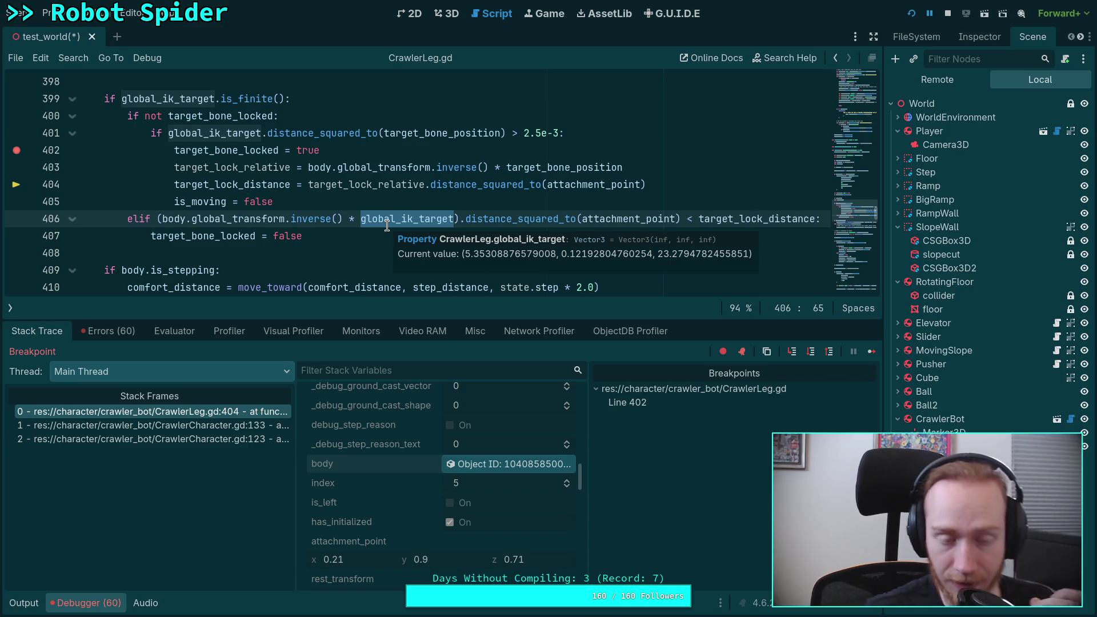
Collapse the debugger and select global_ik_target in can_step's distance check on line 522.
{"action": "left_click", "coordinate": [85, 603]}
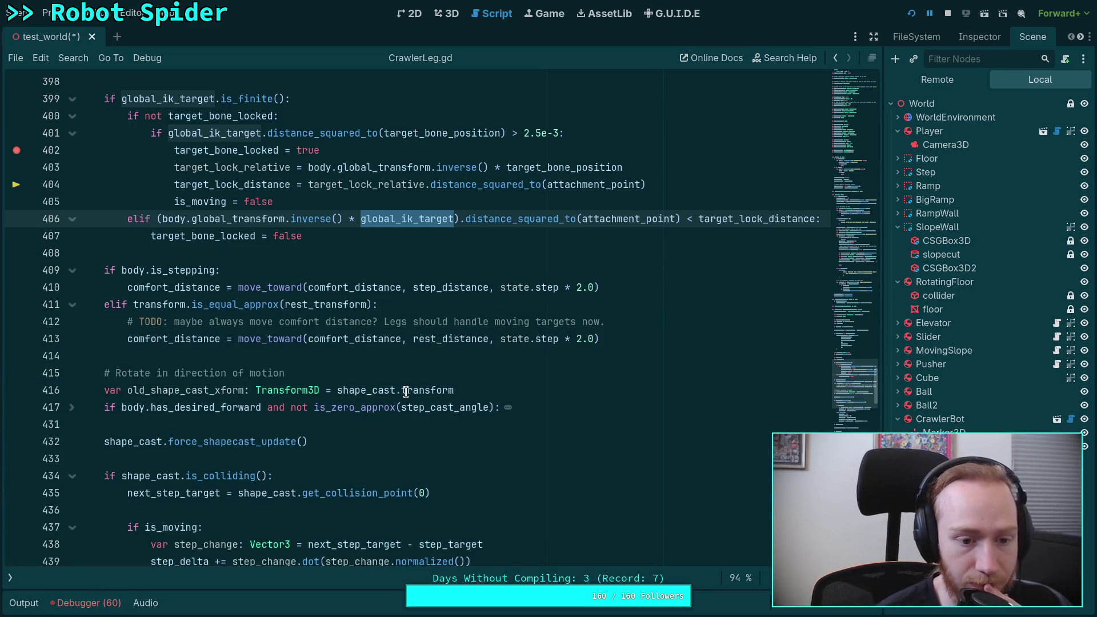
{"action": "scroll", "coordinate": [405, 392], "scroll_direction": "down", "scroll_amount": 6}
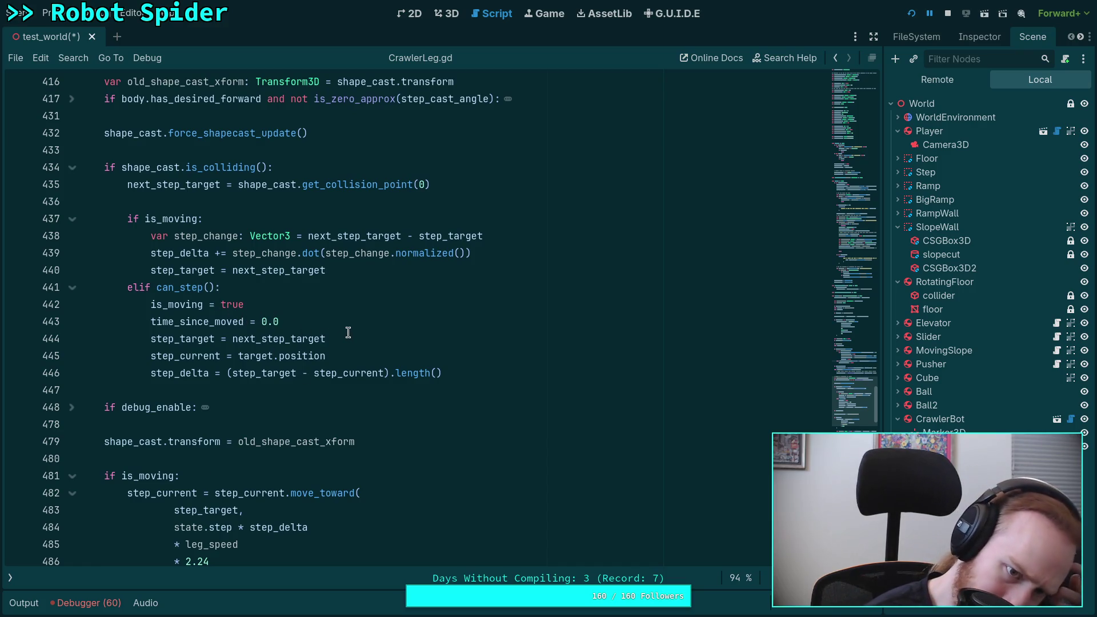
{"action": "scroll", "coordinate": [345, 332], "scroll_direction": "up", "scroll_amount": 3}
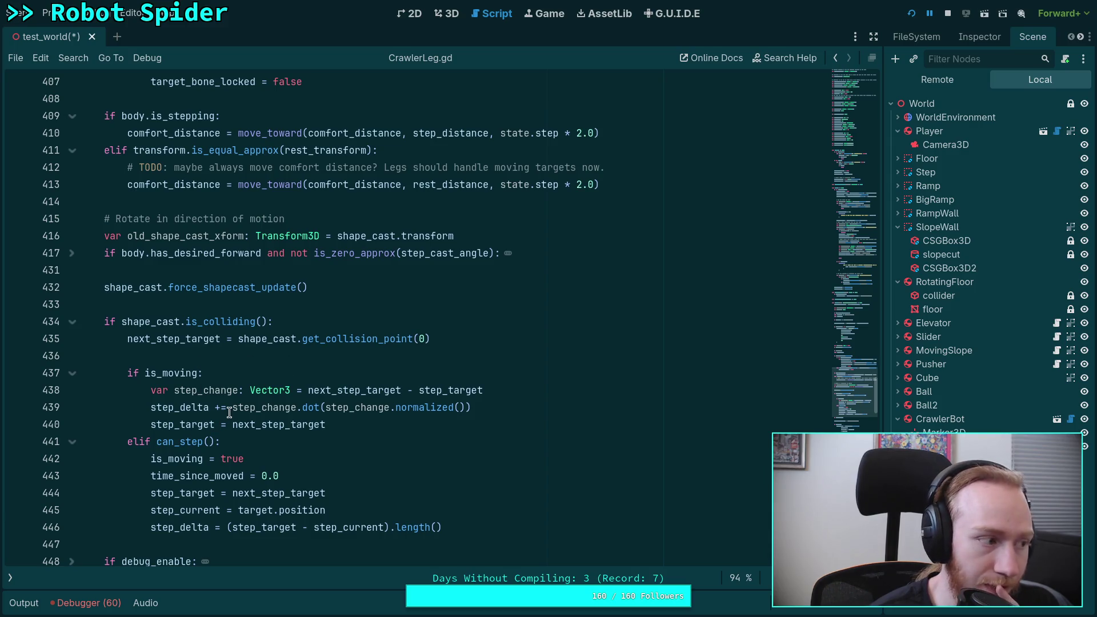
{"action": "scroll", "coordinate": [222, 451], "scroll_direction": "down", "scroll_amount": 4}
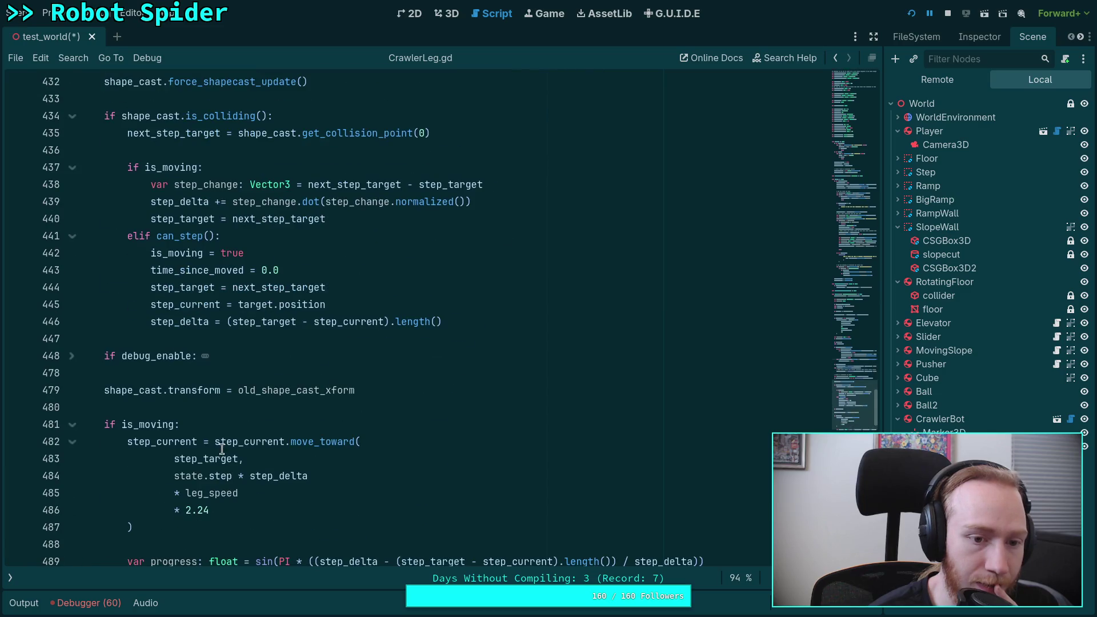
{"action": "scroll", "coordinate": [222, 449], "scroll_direction": "up", "scroll_amount": 3}
{"action": "scroll", "coordinate": [234, 440], "scroll_direction": "down", "scroll_amount": 6}
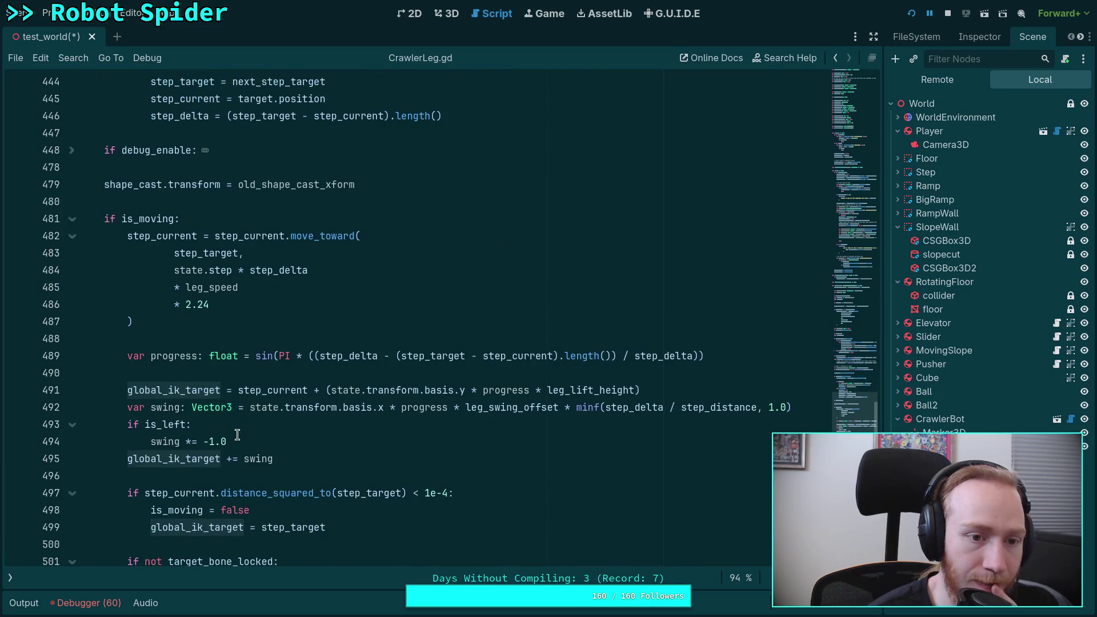
{"action": "scroll", "coordinate": [424, 425], "scroll_direction": "down", "scroll_amount": 20}
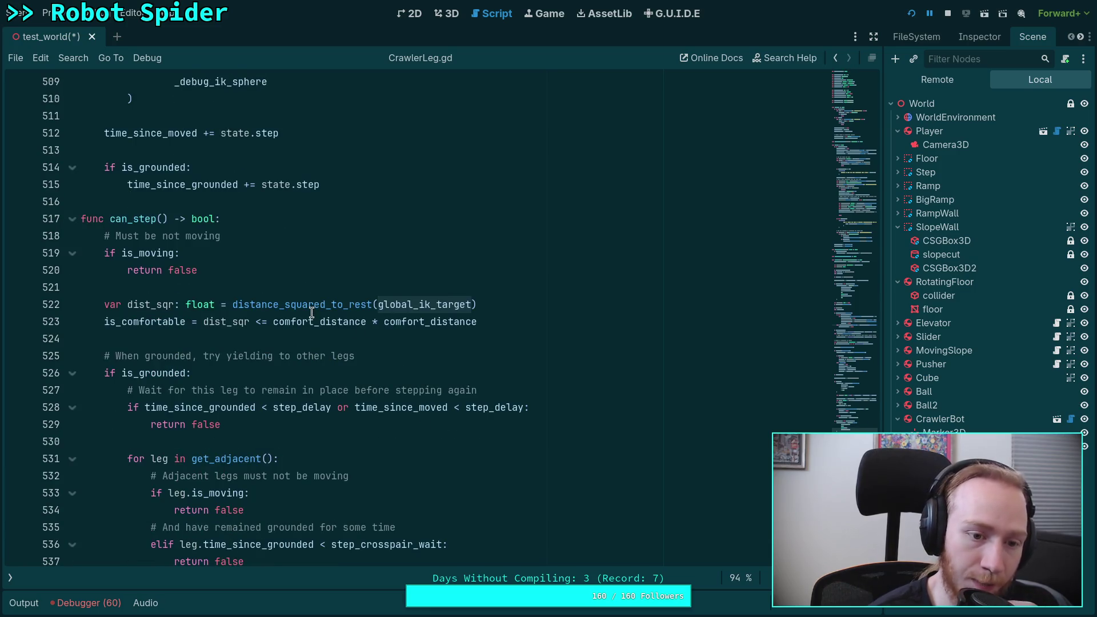
{"action": "double_click", "coordinate": [428, 306]}
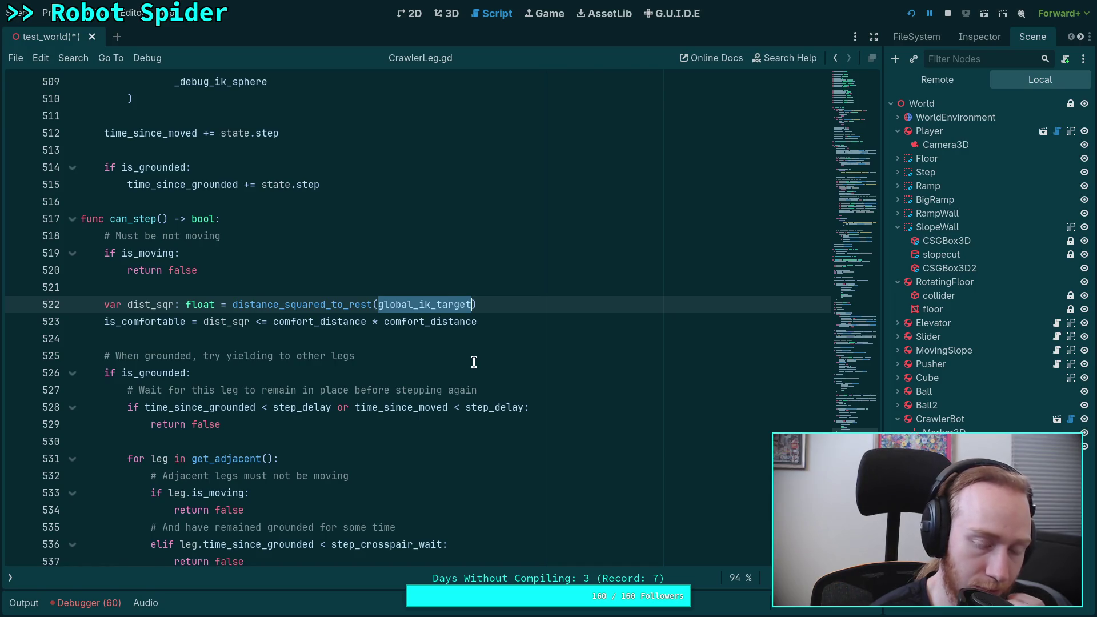
{"action": "scroll", "coordinate": [473, 361], "scroll_direction": "down", "scroll_amount": 6}
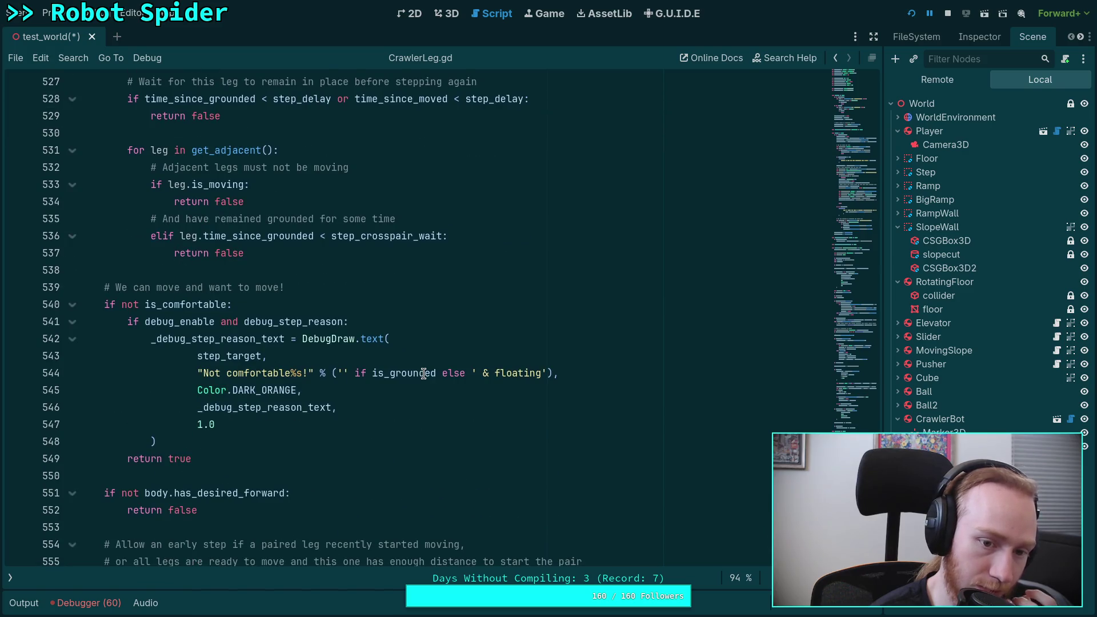
{"action": "scroll", "coordinate": [423, 373], "scroll_direction": "up", "scroll_amount": 3}
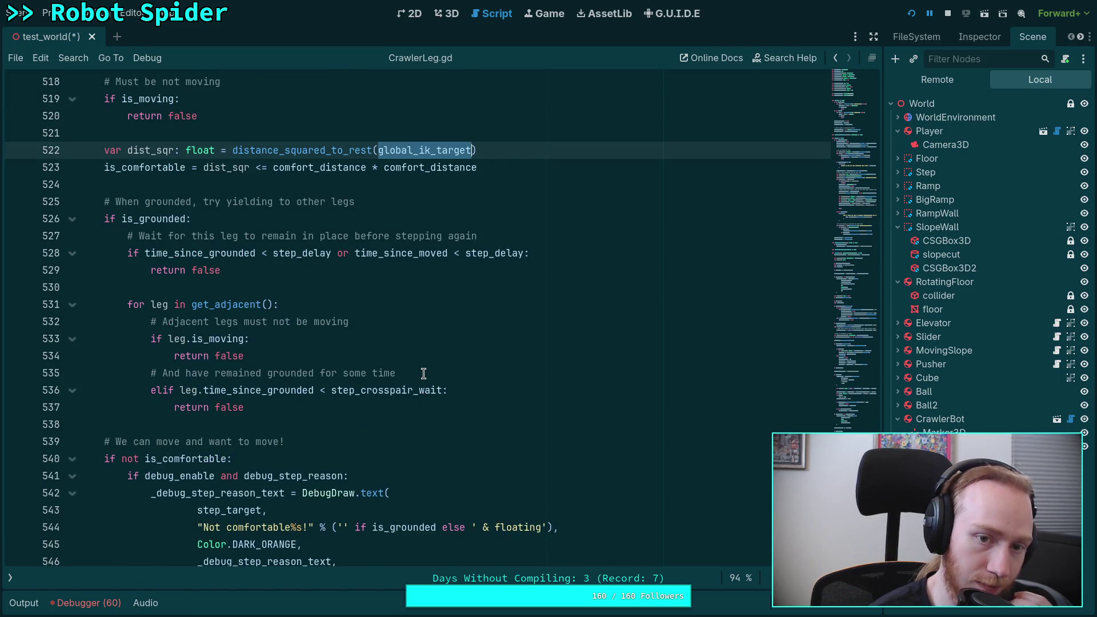
{"action": "scroll", "coordinate": [423, 373], "scroll_direction": "up", "scroll_amount": 2}
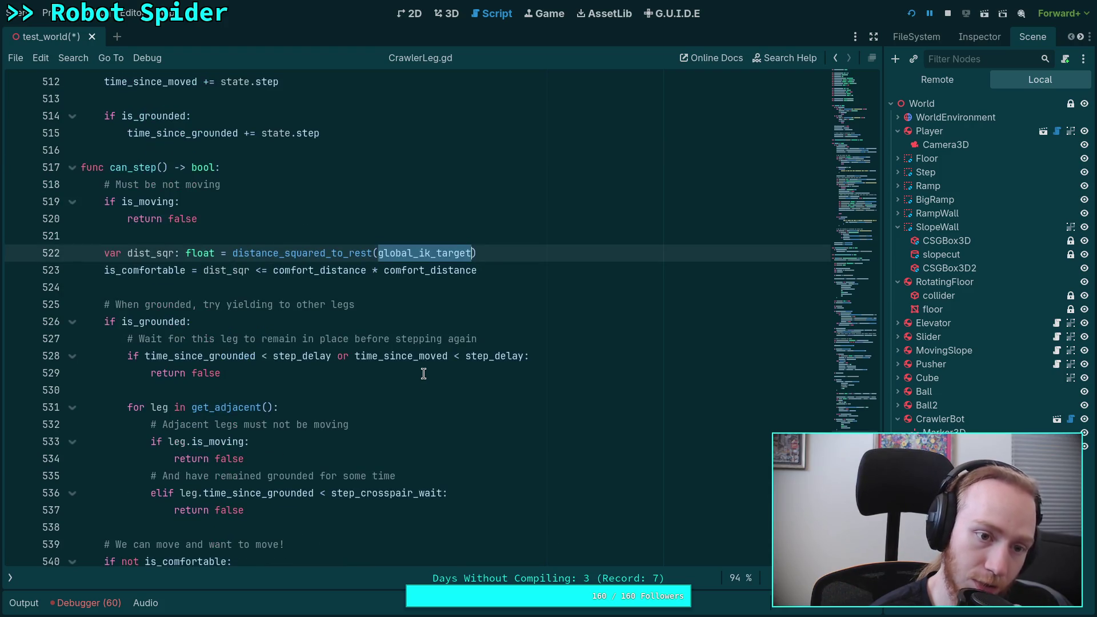
Replace global_ik_target in can_step with target.position and save.
{"action": "type", "text": "target.p"}
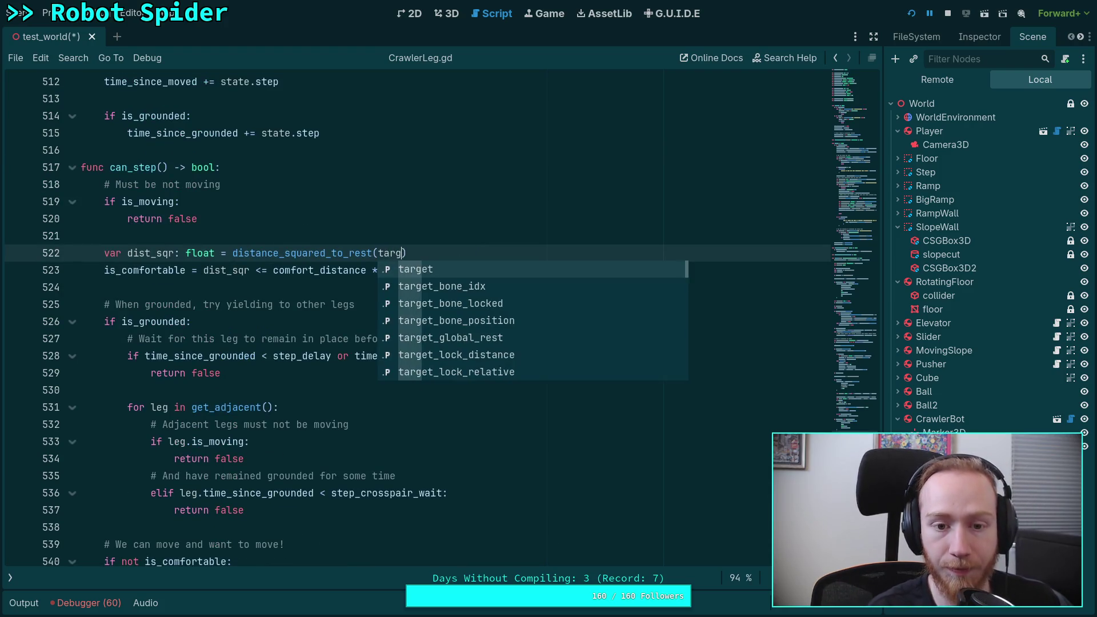
{"action": "type", "text": "osition"}
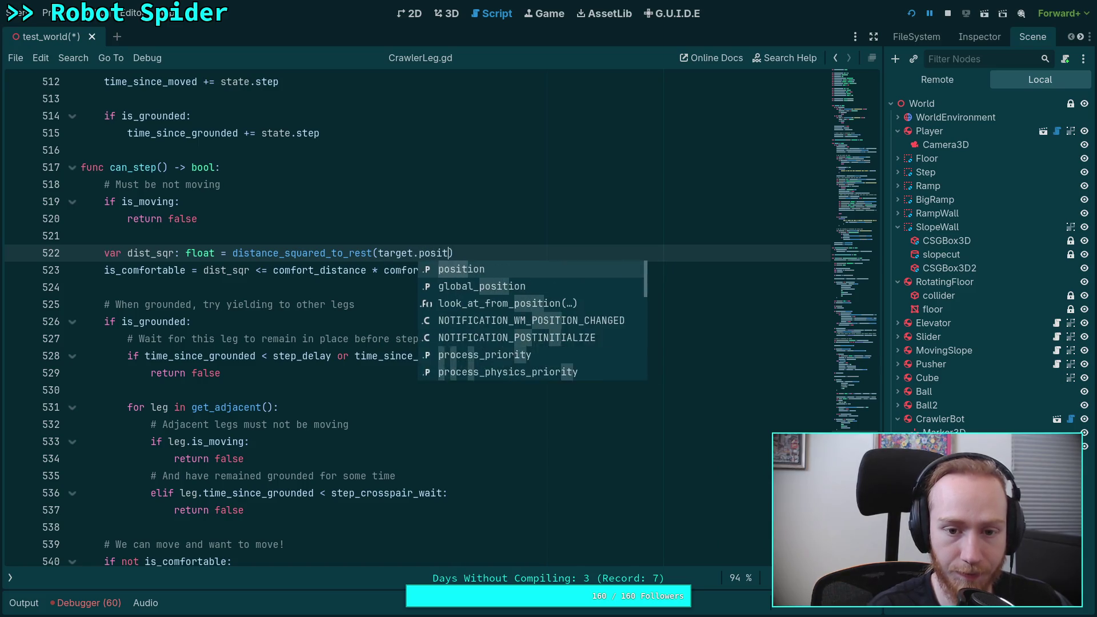
{"action": "key", "text": "ctrl+s"}
{"action": "left_click", "coordinate": [263, 287]}
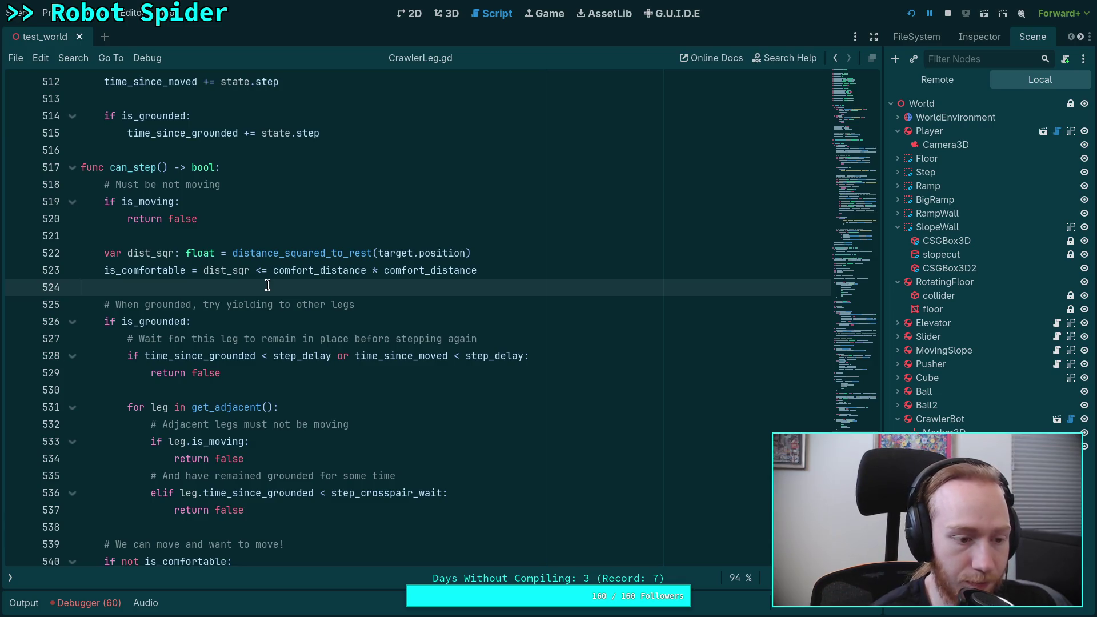
Delete the 'is_moving = false' line on line 405 and stop the paused debug session.
{"action": "scroll", "coordinate": [267, 285], "scroll_direction": "up", "scroll_amount": 10}
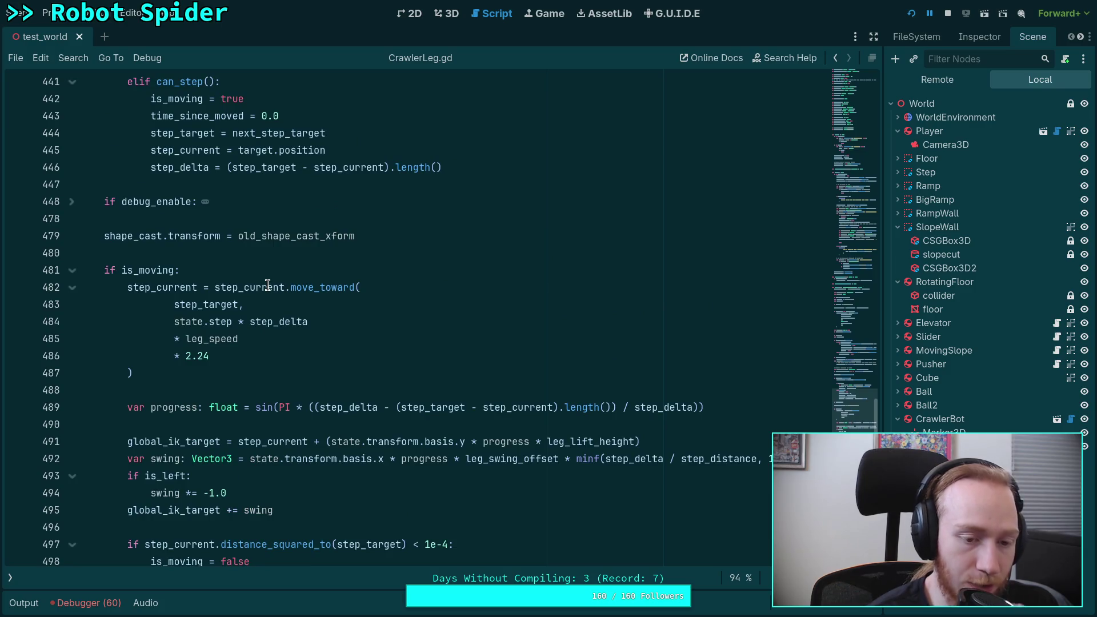
{"action": "scroll", "coordinate": [268, 285], "scroll_direction": "up", "scroll_amount": 6}
{"action": "scroll", "coordinate": [267, 285], "scroll_direction": "up", "scroll_amount": 7}
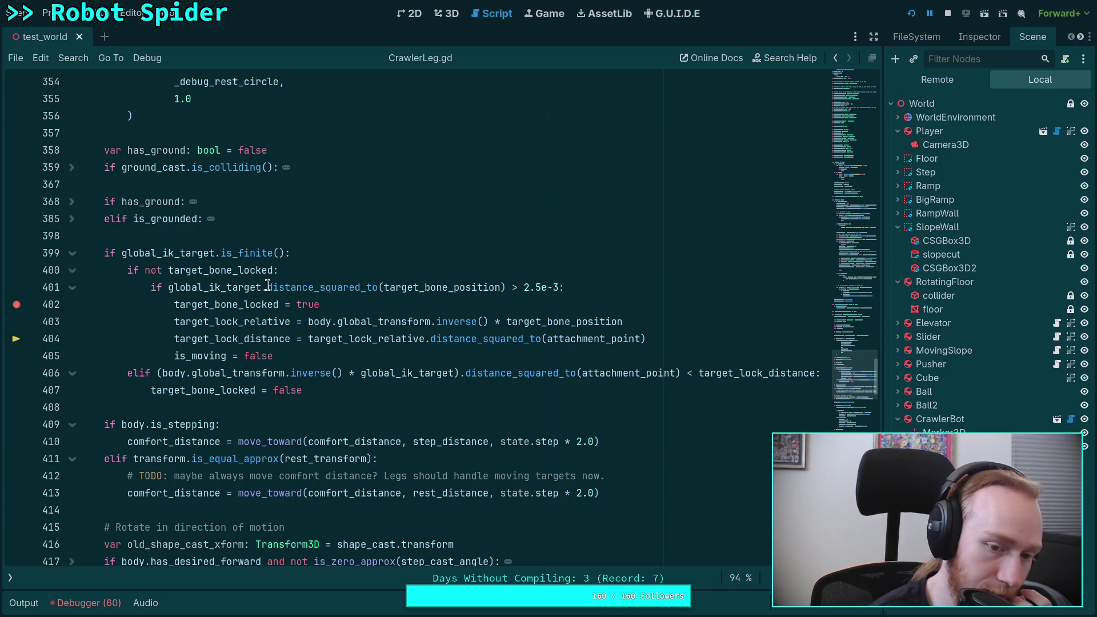
{"action": "triple_click", "coordinate": [291, 356]}
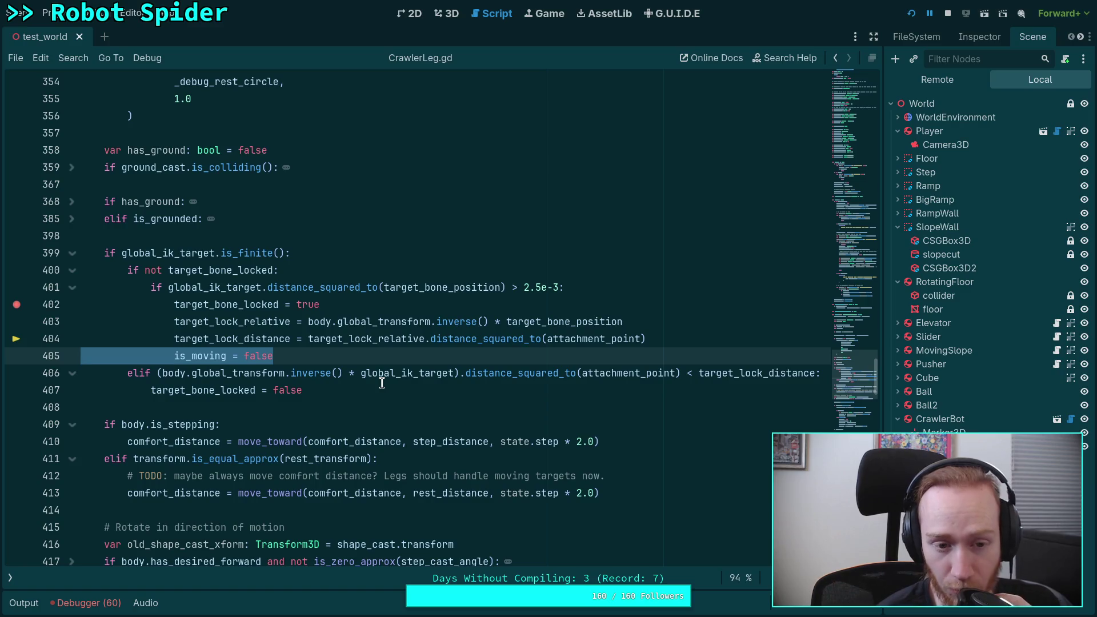
{"action": "key", "text": "BackSpace"}
{"action": "key", "text": "BackSpace"}
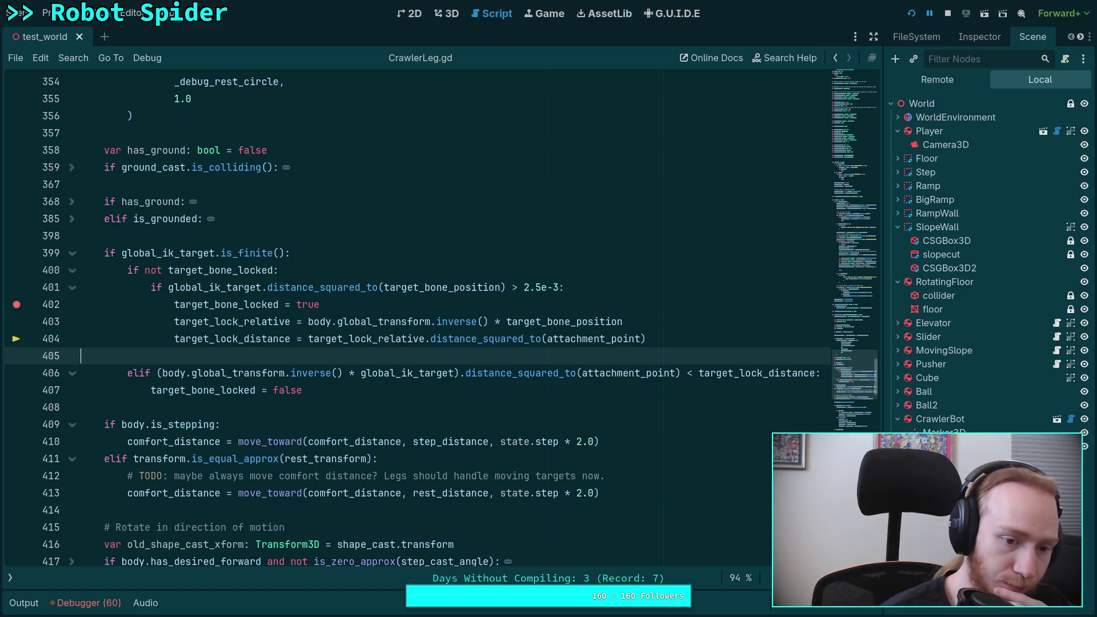
{"action": "key", "text": "F8"}
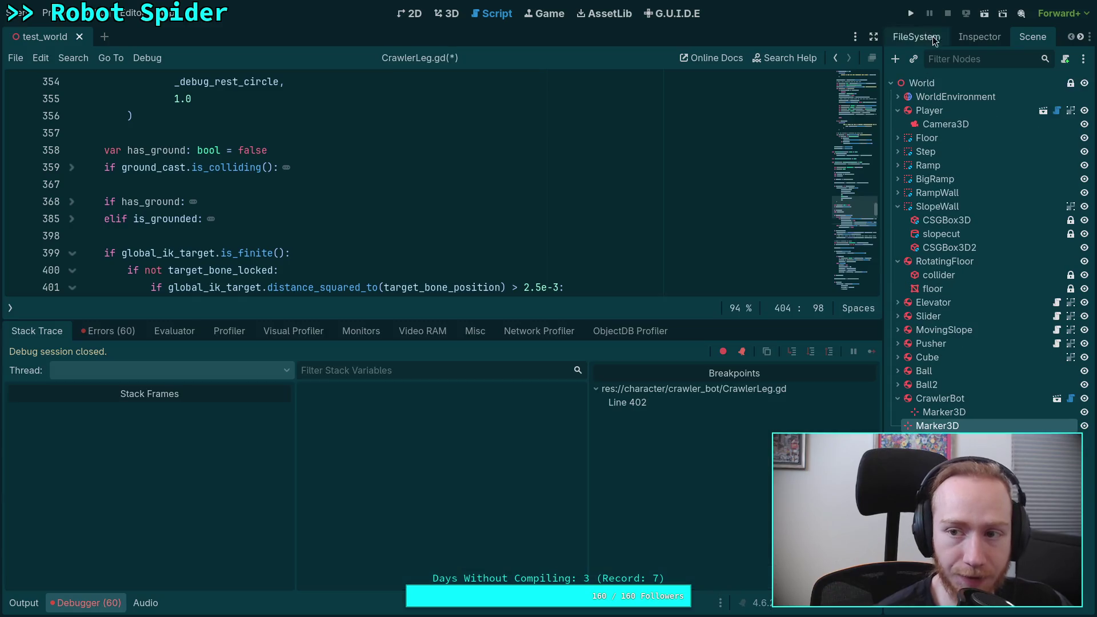
{"action": "left_click", "coordinate": [93, 605]}
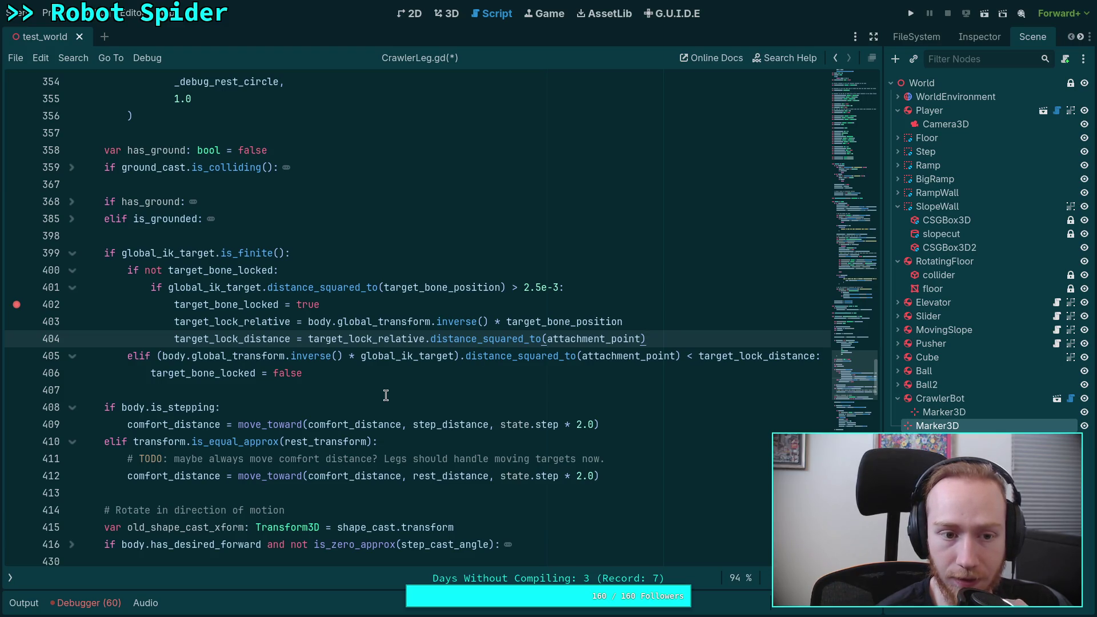
{"action": "scroll", "coordinate": [386, 396], "scroll_direction": "down", "scroll_amount": 1}
{"action": "scroll", "coordinate": [386, 395], "scroll_direction": "down", "scroll_amount": 1}
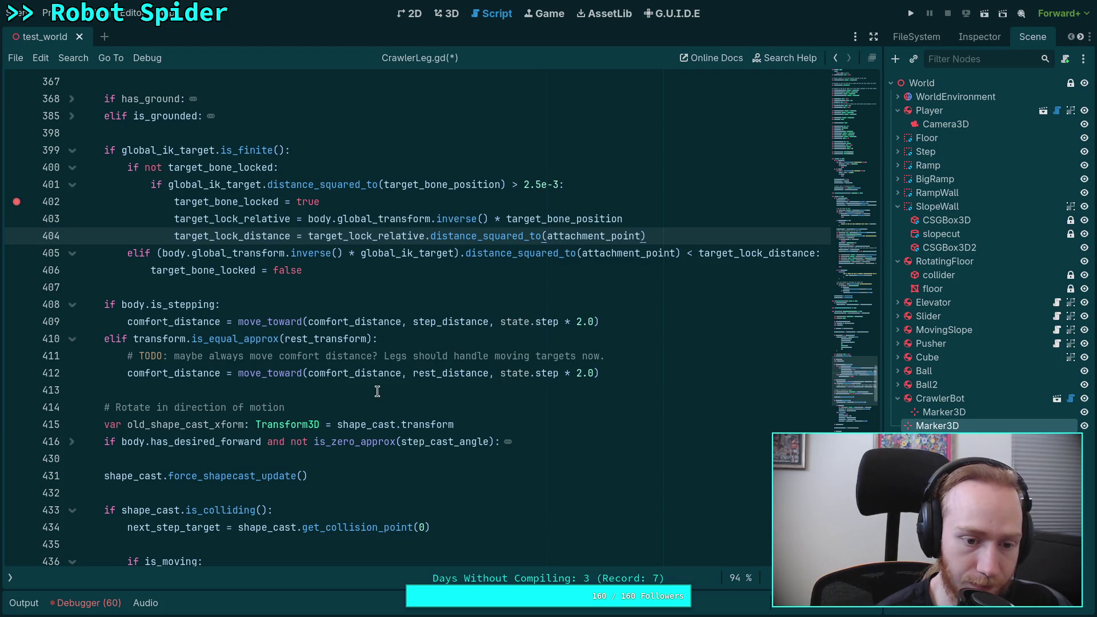
{"action": "scroll", "coordinate": [377, 391], "scroll_direction": "down", "scroll_amount": 1}
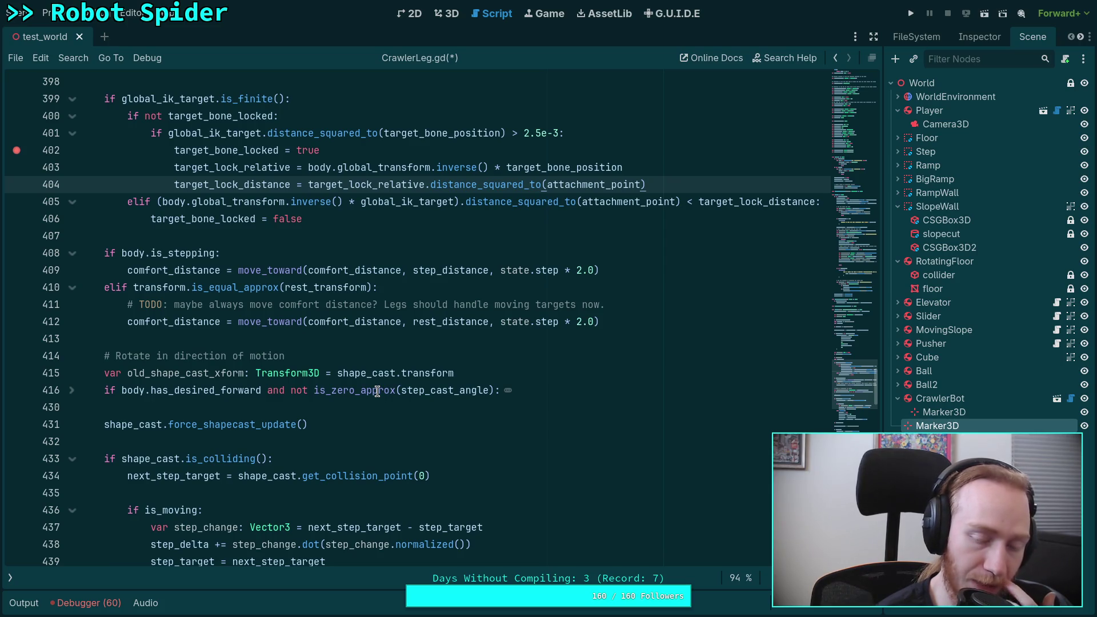
{"action": "scroll", "coordinate": [377, 391], "scroll_direction": "down", "scroll_amount": 3}
{"action": "scroll", "coordinate": [377, 392], "scroll_direction": "down", "scroll_amount": 2}
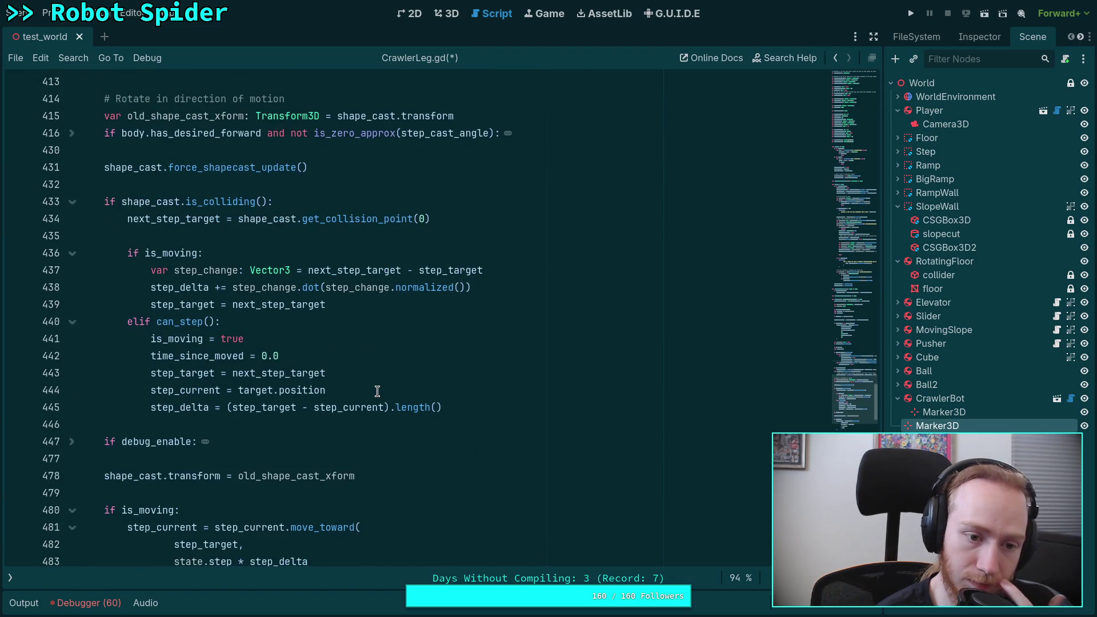
{"action": "scroll", "coordinate": [377, 391], "scroll_direction": "down", "scroll_amount": 1}
{"action": "left_click_drag", "start_coordinate": [380, 251], "coordinate": [150, 236]}
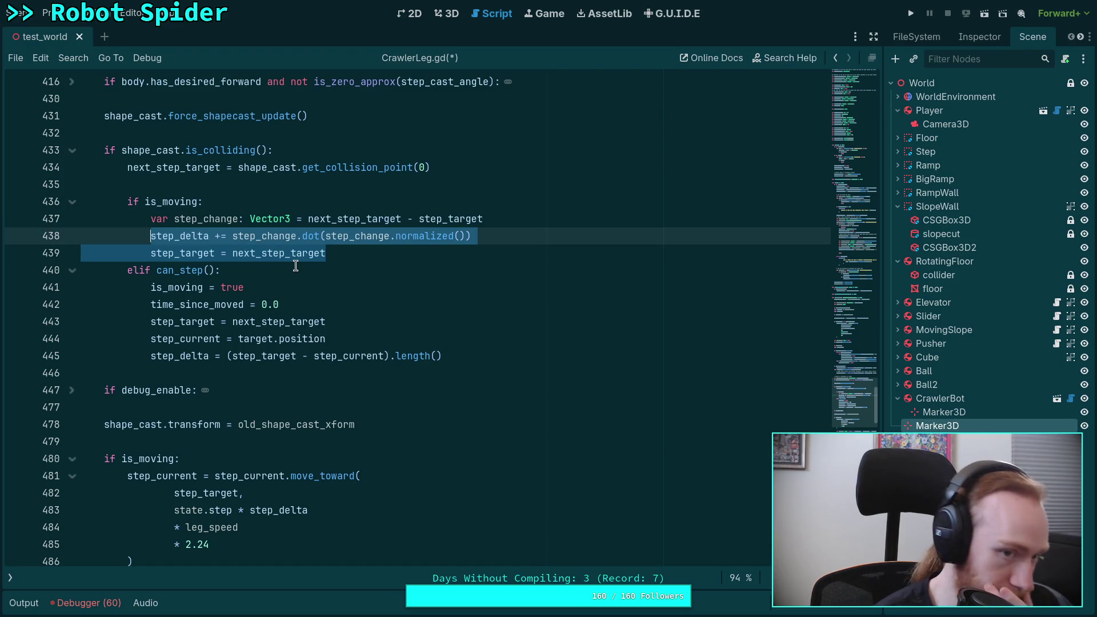
{"action": "scroll", "coordinate": [349, 345], "scroll_direction": "up", "scroll_amount": 1}
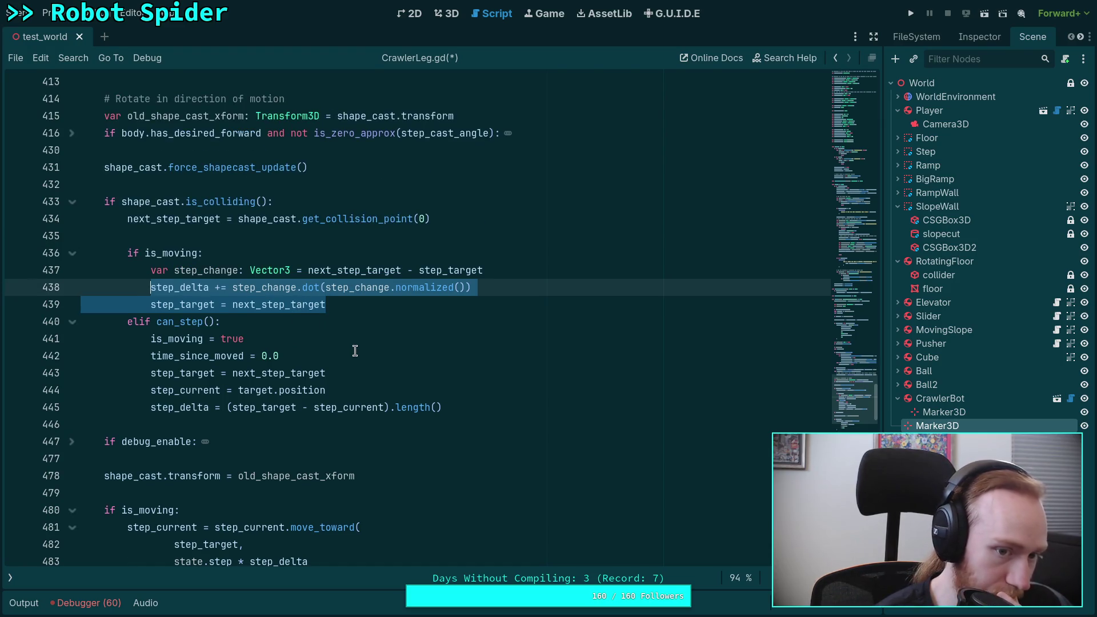
{"action": "scroll", "coordinate": [368, 353], "scroll_direction": "up", "scroll_amount": 1}
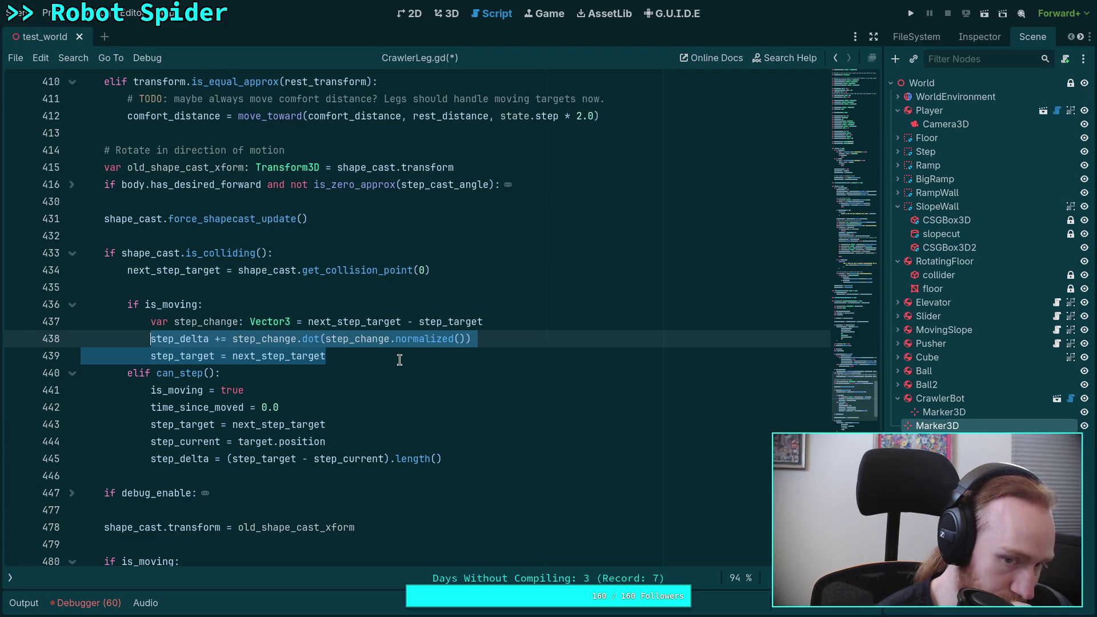
{"action": "double_click", "coordinate": [461, 322]}
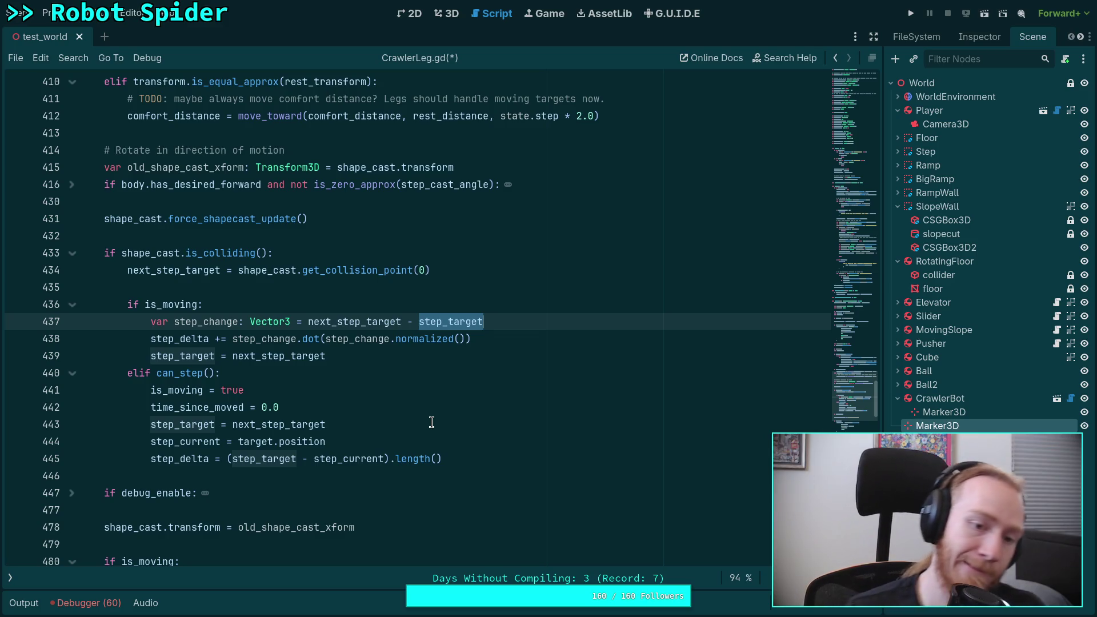
Turn line 438's += update into step_delta = minf(step_delta + …).
{"action": "left_click", "coordinate": [220, 341]}
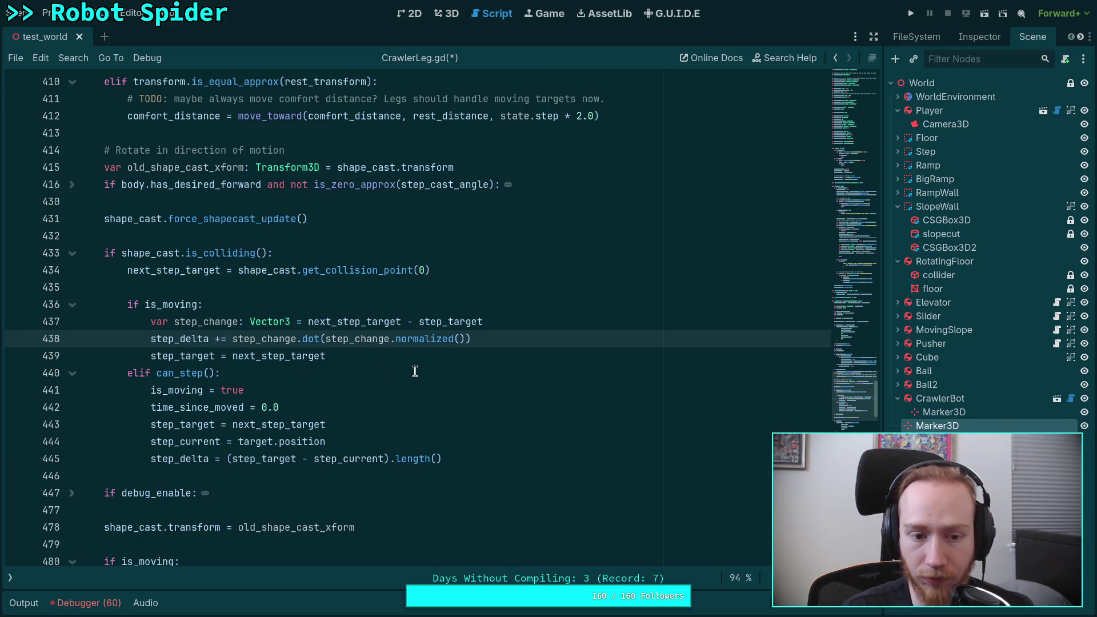
{"action": "left_click", "coordinate": [222, 339]}
{"action": "key", "text": "BackSpace"}
{"action": "type", "text": "clampf"}
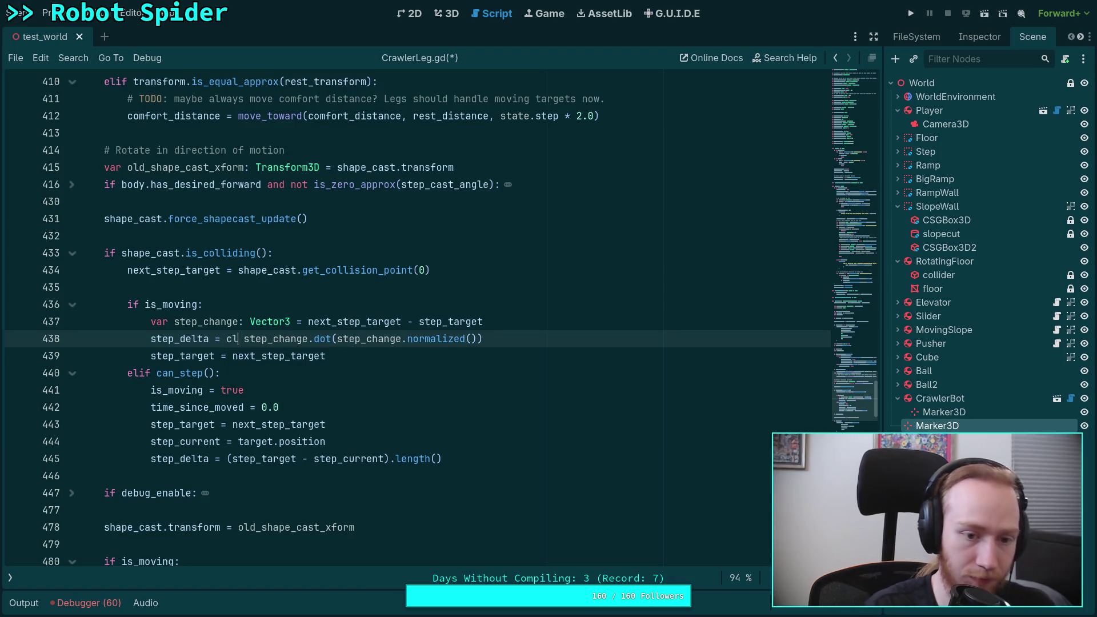
{"action": "type", "text": "("}
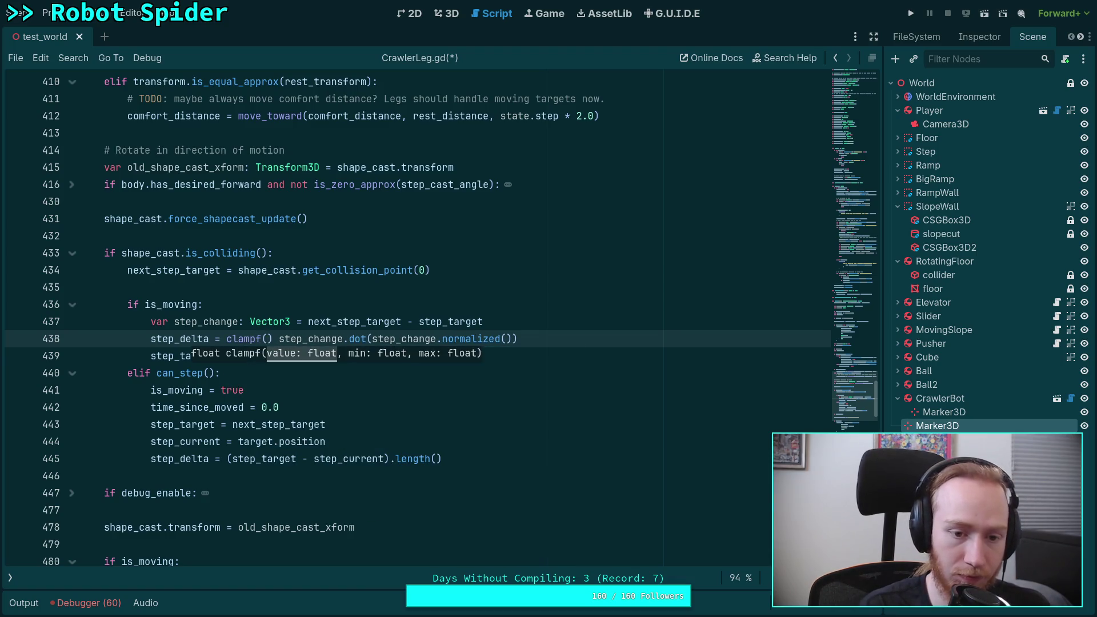
{"action": "key", "text": "Delete"}
{"action": "type", "text": "step_de"}
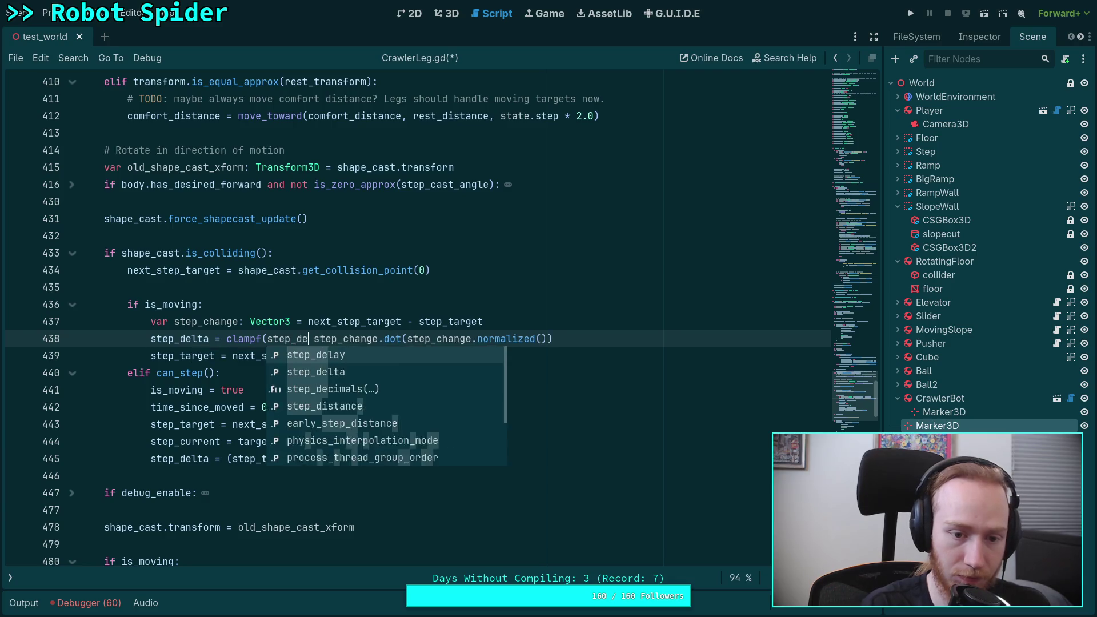
{"action": "type", "text": "lta +"}
{"action": "key", "text": "End"}
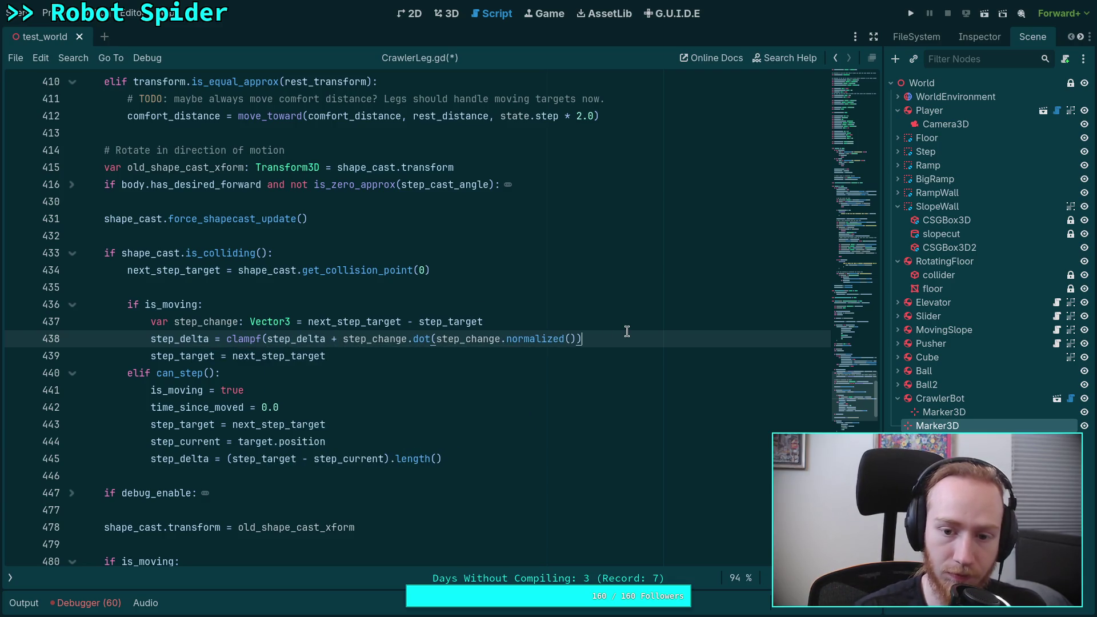
{"action": "double_click", "coordinate": [245, 339]}
{"action": "type", "text": "minf"}
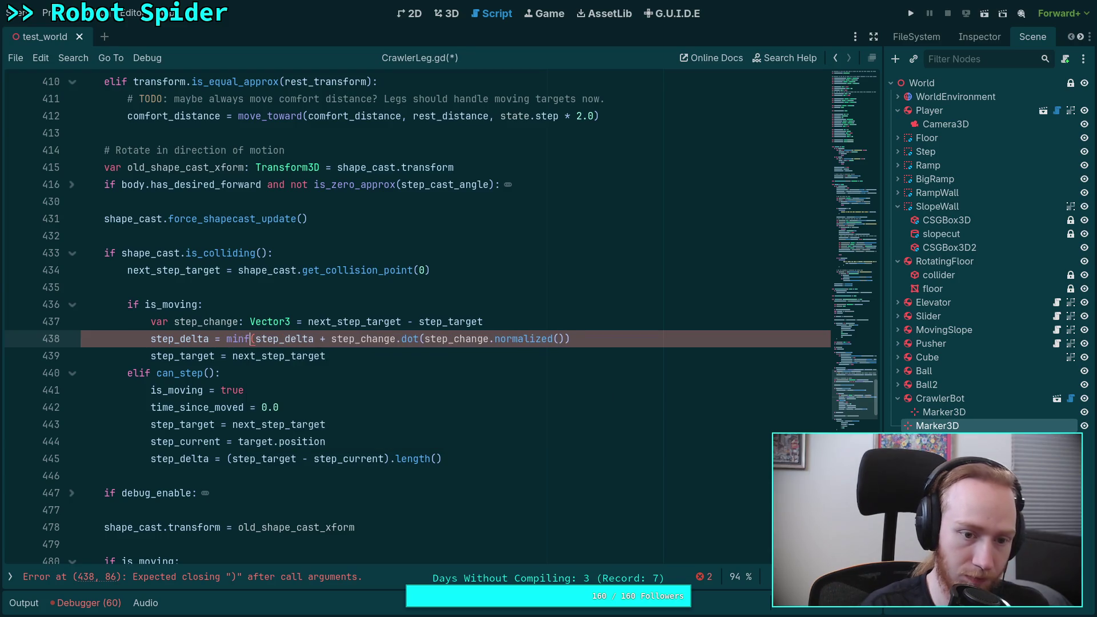
Add step_distance * 2.0 as the minf cap and save CrawlerLeg.gd.
{"action": "key", "text": "End"}
{"action": "type", "text": ", "}
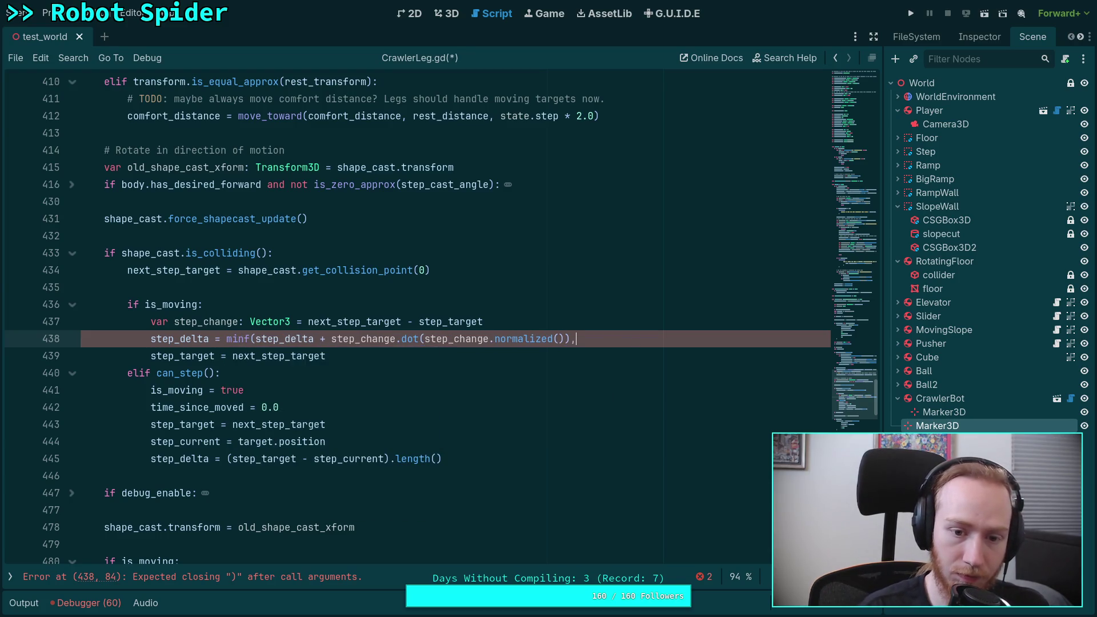
{"action": "type", "text": "-ne"}
{"action": "key", "text": "BackSpace"}
{"action": "key", "text": "BackSpace"}
{"action": "key", "text": "BackSpace"}
{"action": "type", "text": "step_"}
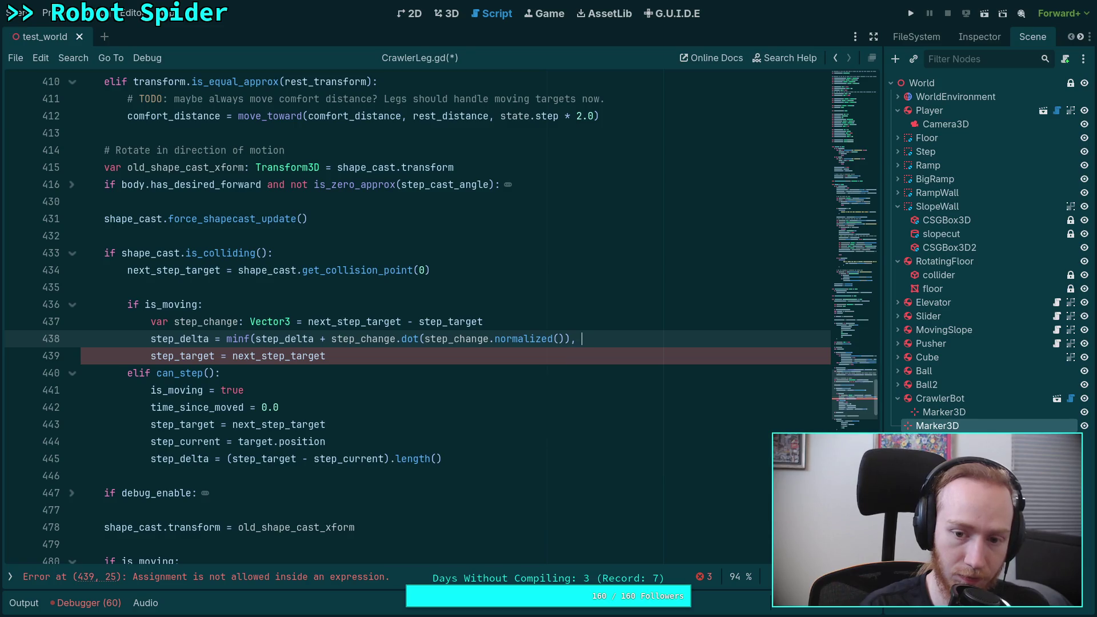
{"action": "type", "text": "d"}
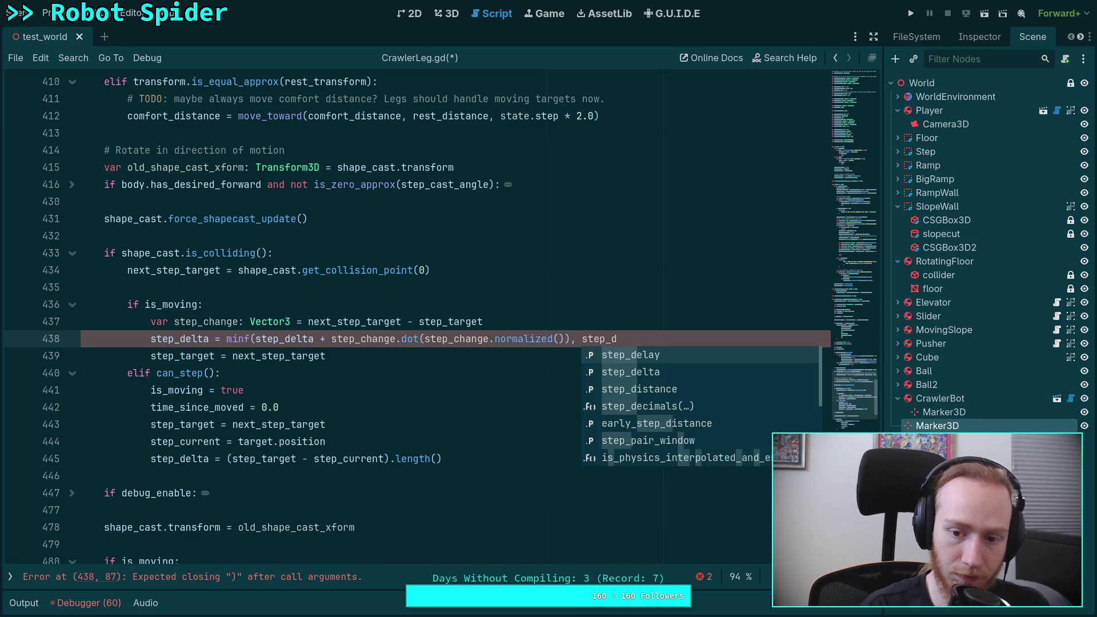
{"action": "key", "text": "Down"}
{"action": "key", "text": "Down"}
{"action": "key", "text": "Return"}
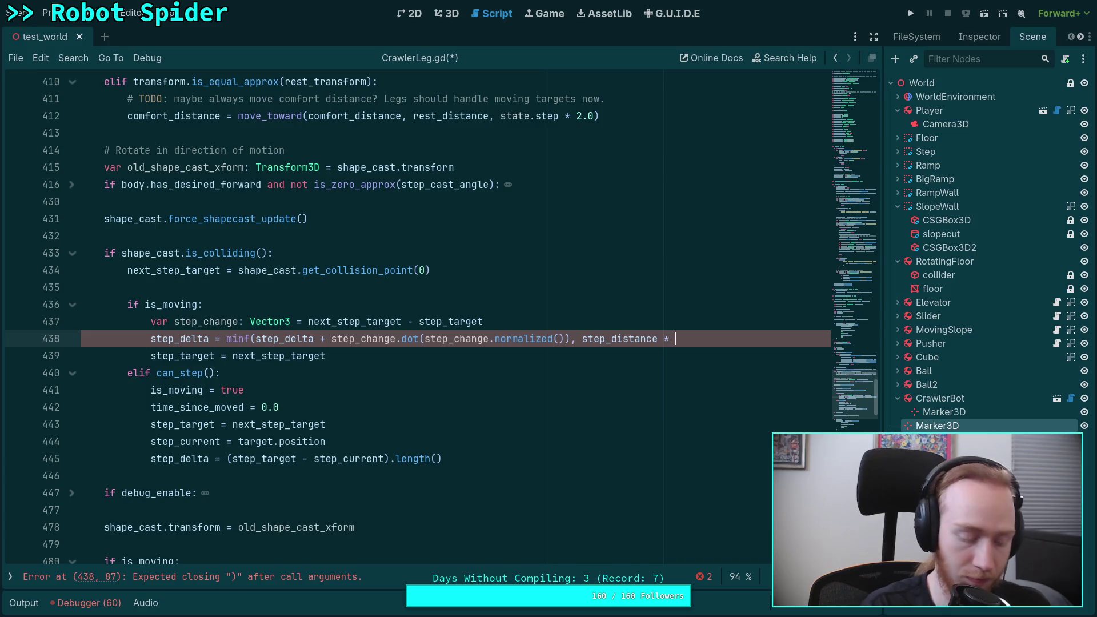
{"action": "type", "text": "2.0"}
{"action": "key", "text": "ctrl+s"}
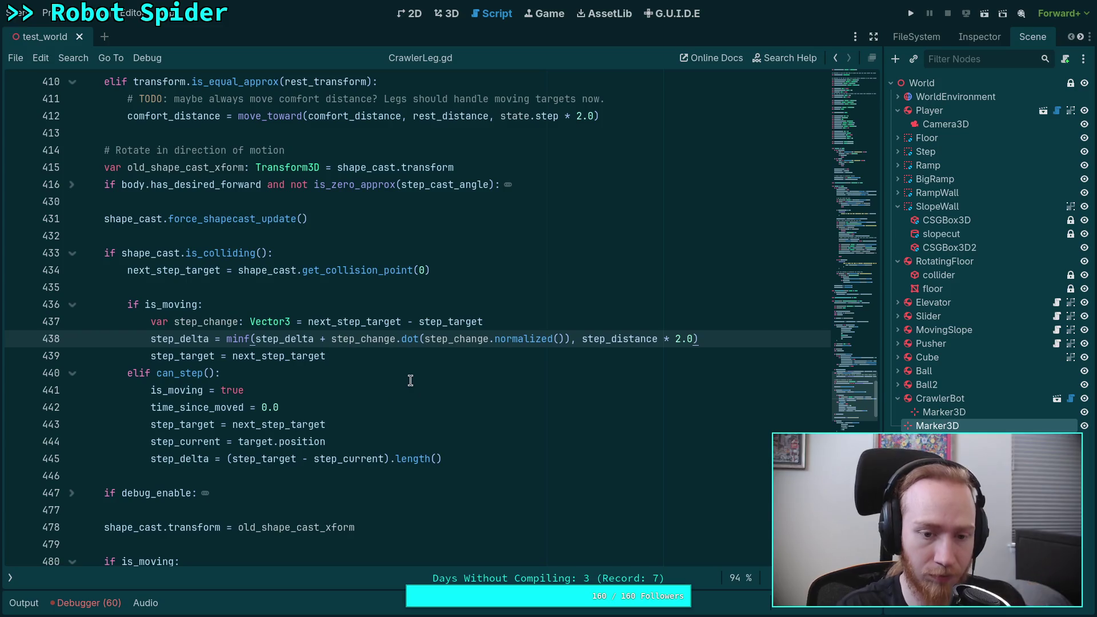
Highlight every use of step_current in the script.
{"action": "scroll", "coordinate": [410, 380], "scroll_direction": "down", "scroll_amount": 10}
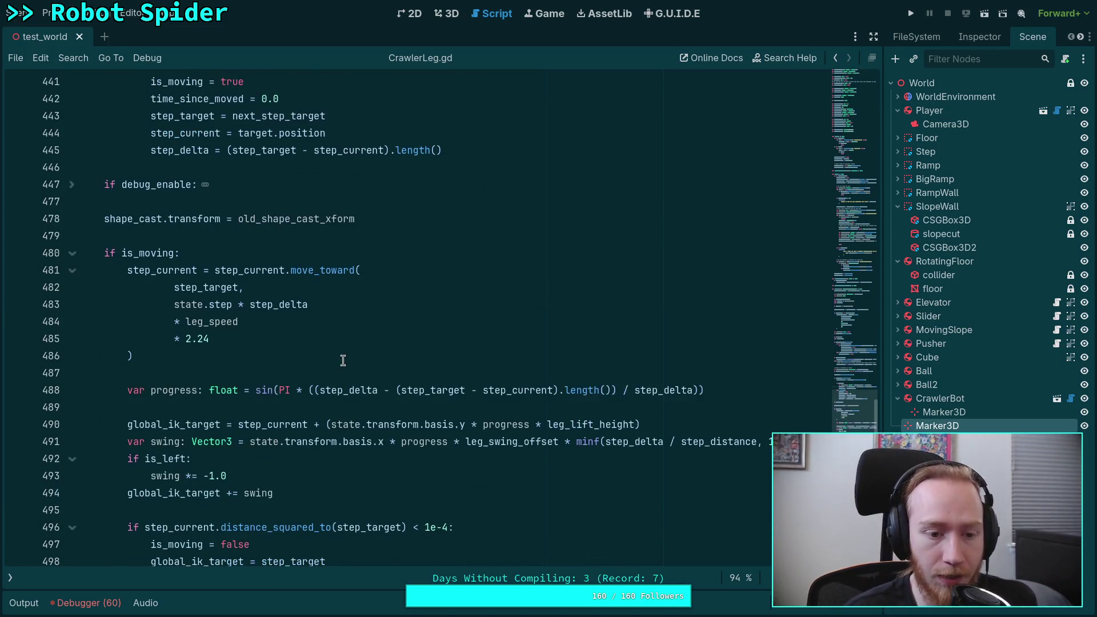
{"action": "scroll", "coordinate": [343, 360], "scroll_direction": "up", "scroll_amount": 3}
{"action": "scroll", "coordinate": [256, 344], "scroll_direction": "down", "scroll_amount": 1}
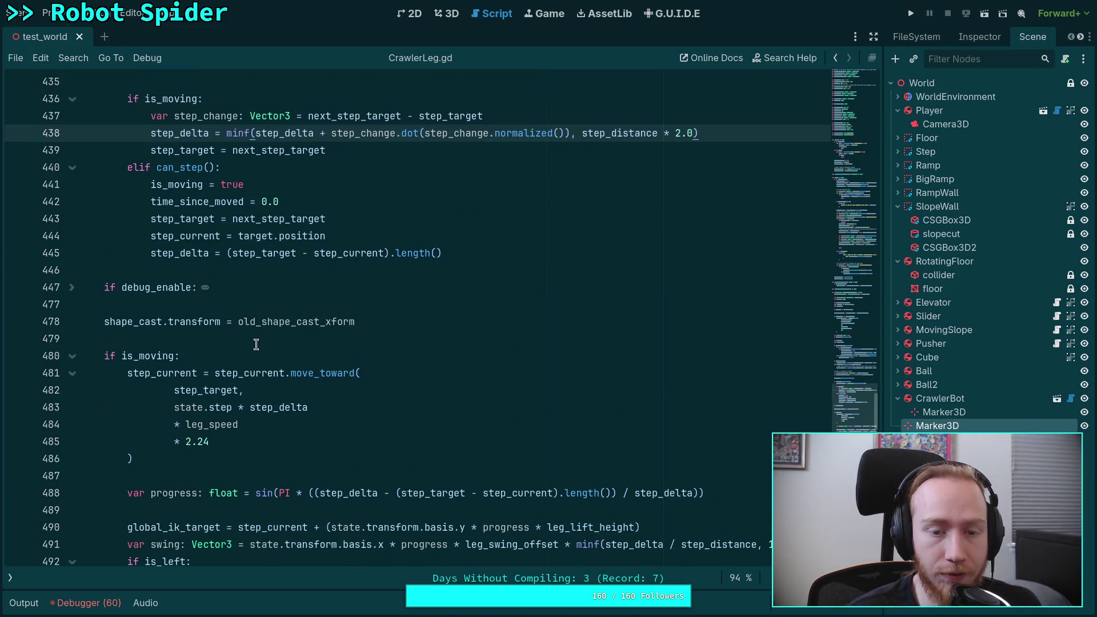
{"action": "scroll", "coordinate": [281, 370], "scroll_direction": "down", "scroll_amount": 2}
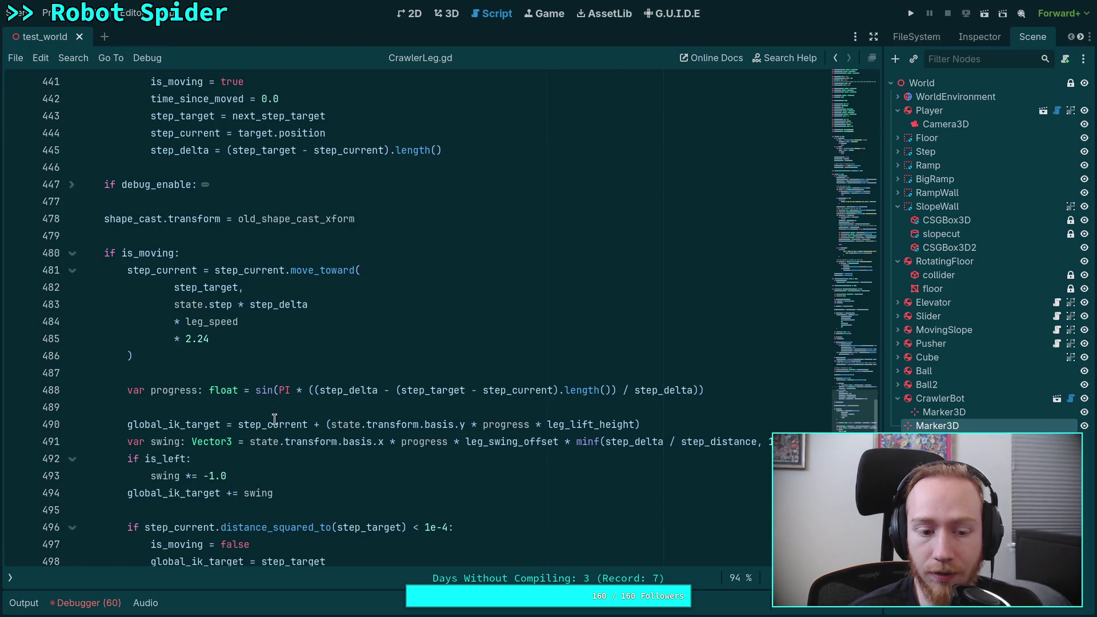
{"action": "scroll", "coordinate": [274, 420], "scroll_direction": "down", "scroll_amount": 2}
{"action": "double_click", "coordinate": [174, 167]}
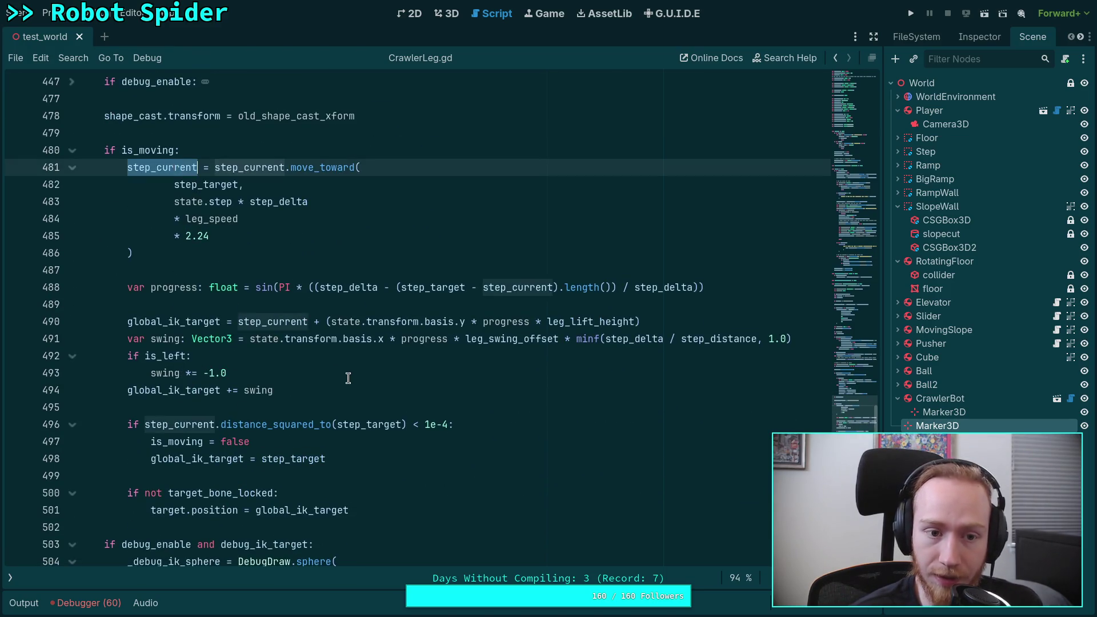
Check where step_current is set when stepping begins, then go to line 259 in _physics_process.
{"action": "scroll", "coordinate": [348, 378], "scroll_direction": "up", "scroll_amount": 3}
{"action": "scroll", "coordinate": [383, 409], "scroll_direction": "up", "scroll_amount": 2}
{"action": "scroll", "coordinate": [403, 439], "scroll_direction": "down", "scroll_amount": 4}
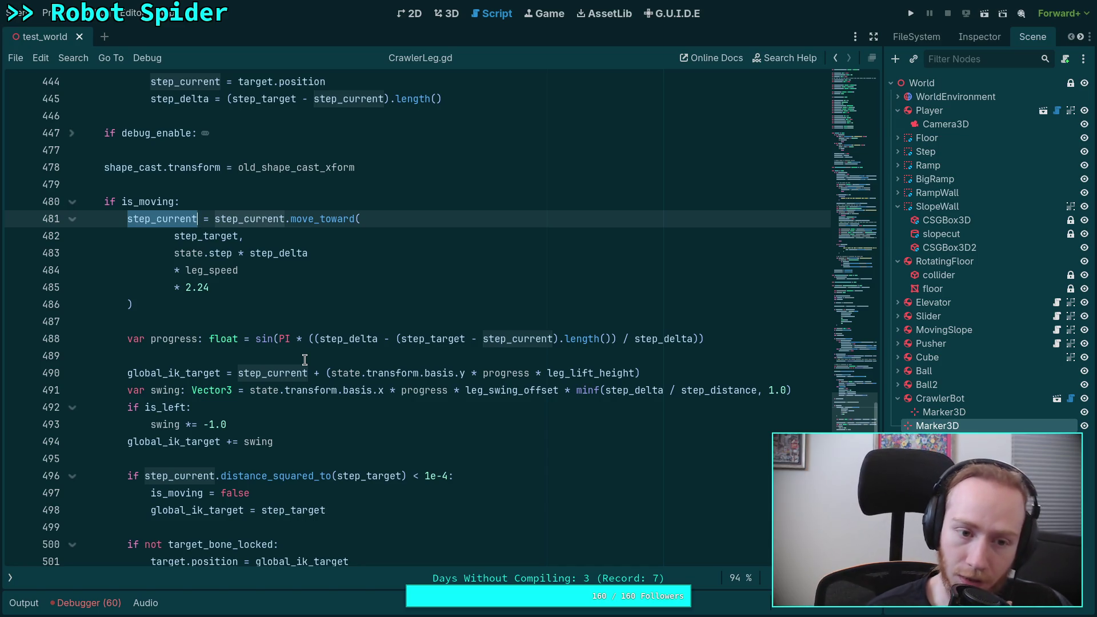
{"action": "scroll", "coordinate": [305, 359], "scroll_direction": "up", "scroll_amount": 1}
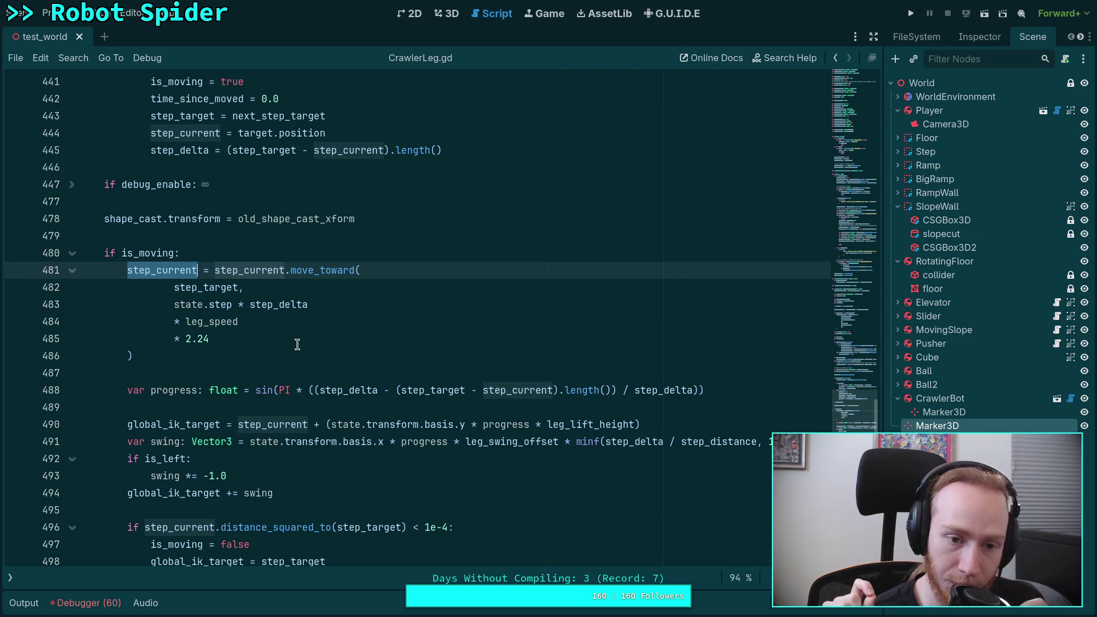
{"action": "double_click", "coordinate": [203, 132]}
{"action": "scroll", "coordinate": [205, 377], "scroll_direction": "up", "scroll_amount": 3}
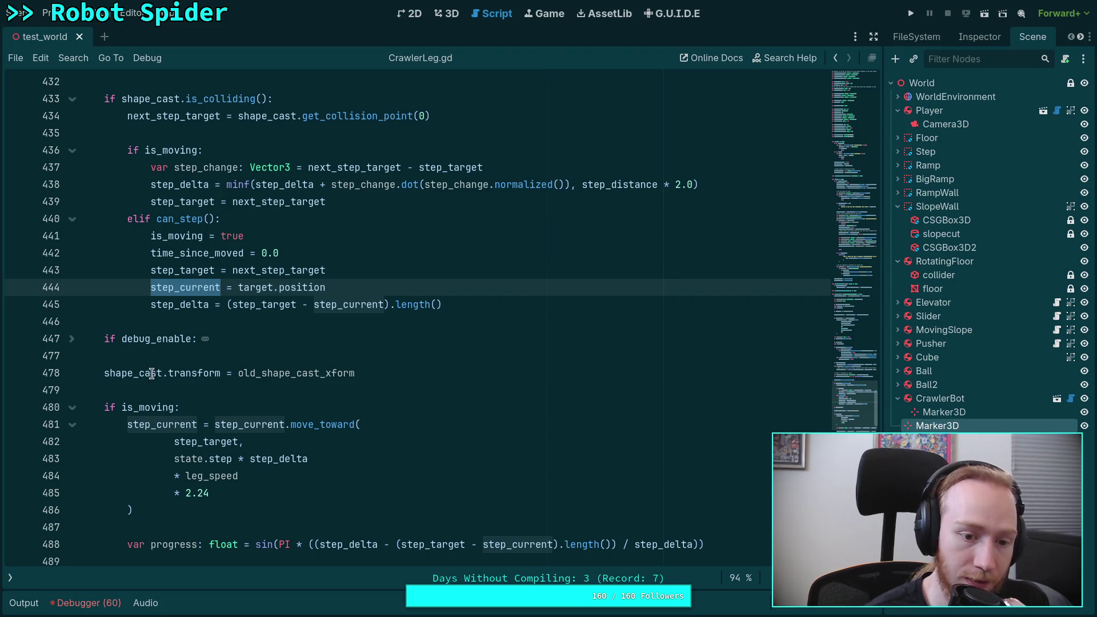
{"action": "scroll", "coordinate": [151, 373], "scroll_direction": "up", "scroll_amount": 15}
{"action": "scroll", "coordinate": [146, 371], "scroll_direction": "up", "scroll_amount": 7}
{"action": "left_click", "coordinate": [551, 321]}
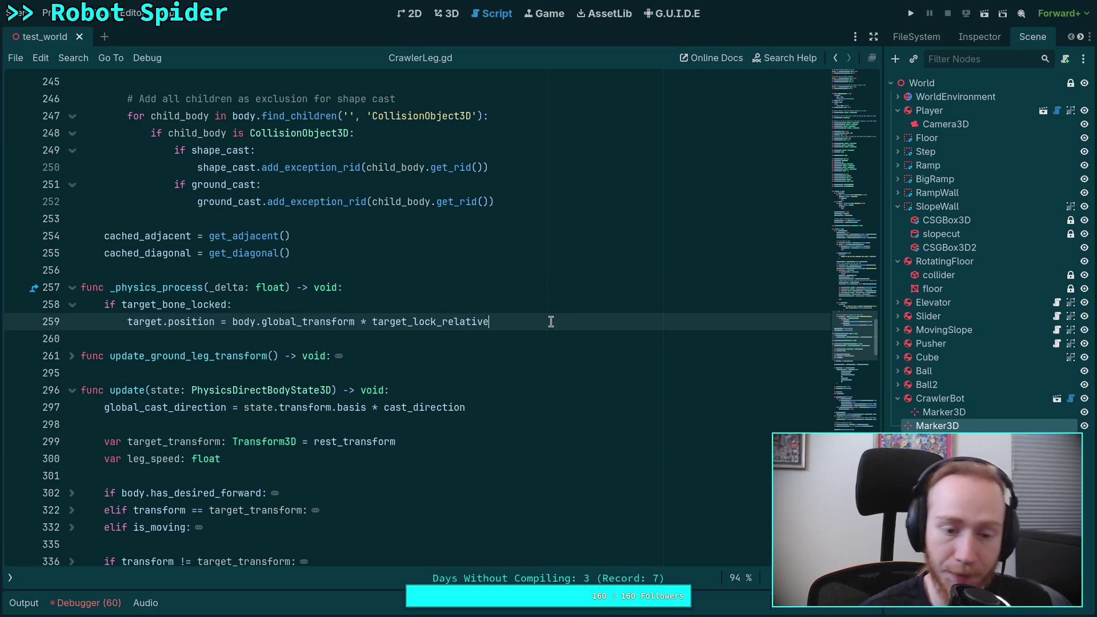
Add 'step_current = target.position' on a new line after line 259.
{"action": "key", "text": "Return"}
{"action": "type", "text": "step_"}
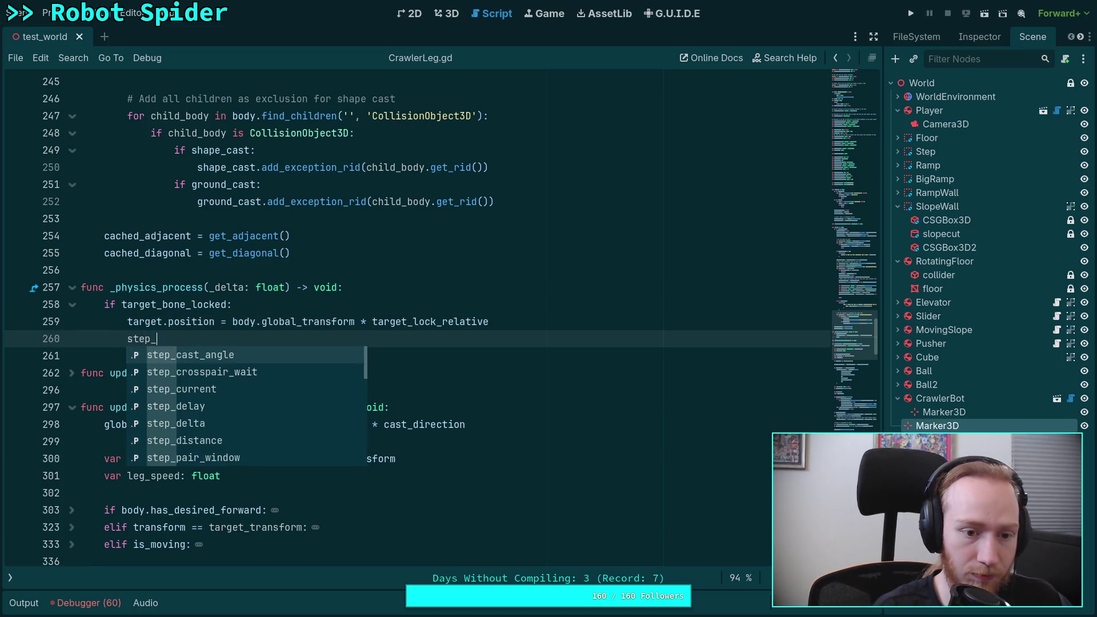
{"action": "type", "text": "current = target.position"}
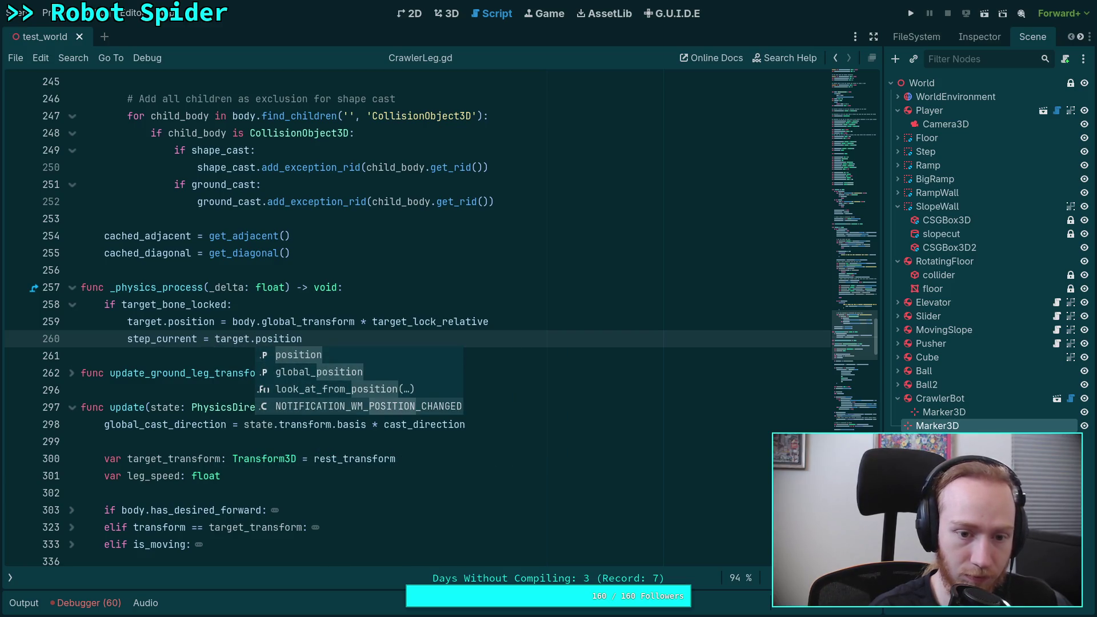
{"action": "key", "text": "Escape"}
{"action": "key", "text": "Up"}
{"action": "key", "text": "Up"}
{"action": "key", "text": "Down"}
Put that assignment under an 'if is_moving:' condition, save, and highlight step_current uses.
{"action": "key", "text": "End"}
{"action": "key", "text": "Return"}
{"action": "type", "text": "is_moving"}
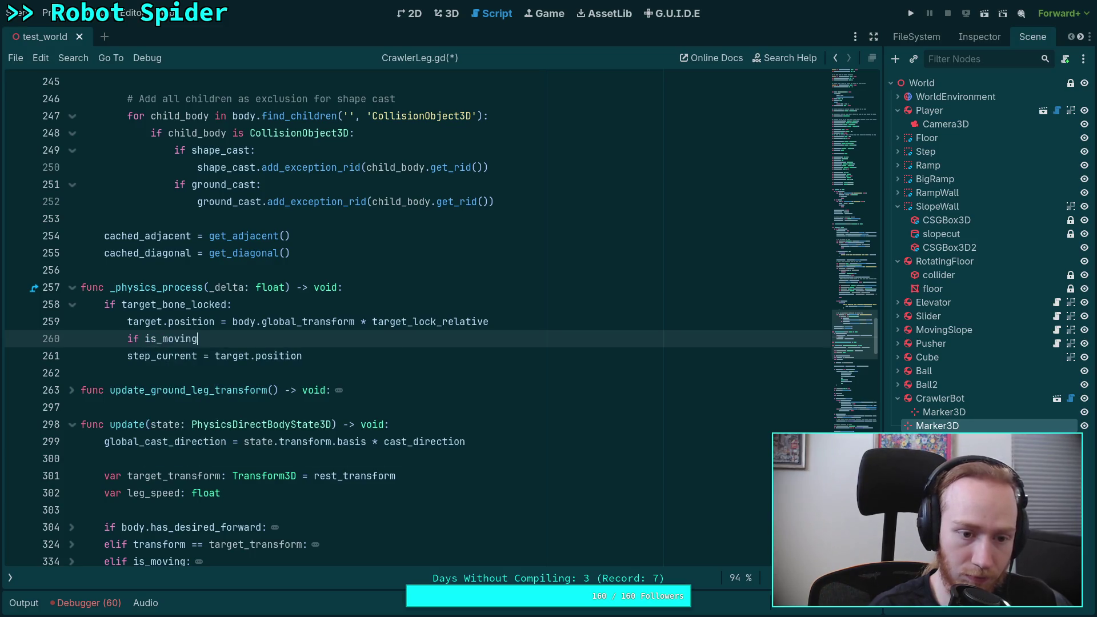
{"action": "key", "text": "Down"}
{"action": "key", "text": "Home"}
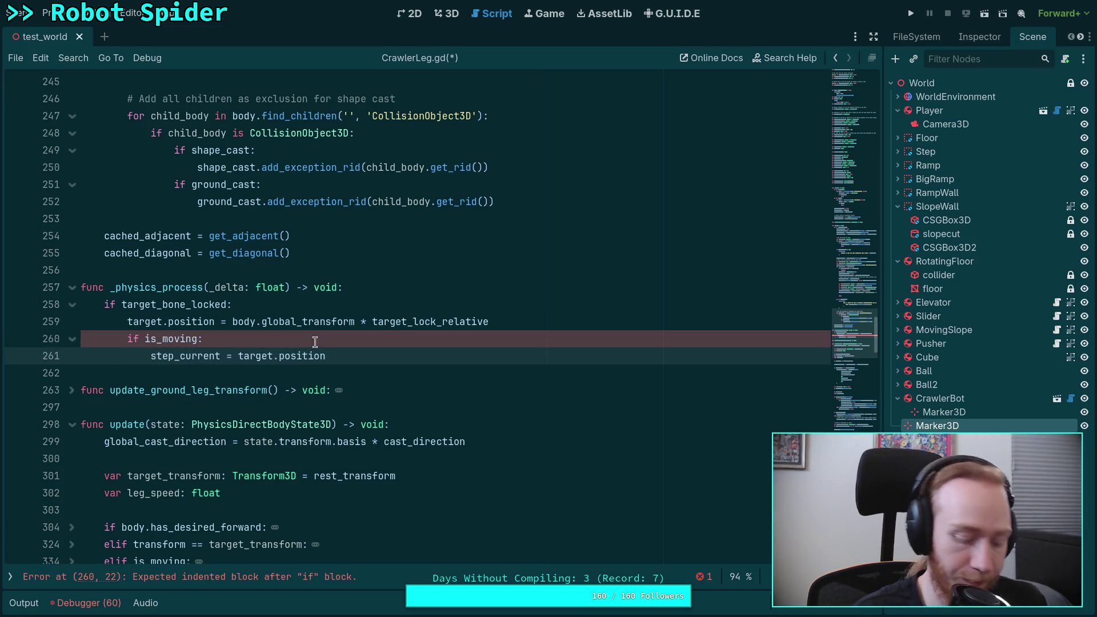
{"action": "key", "text": "Tab"}
{"action": "key", "text": "ctrl+s"}
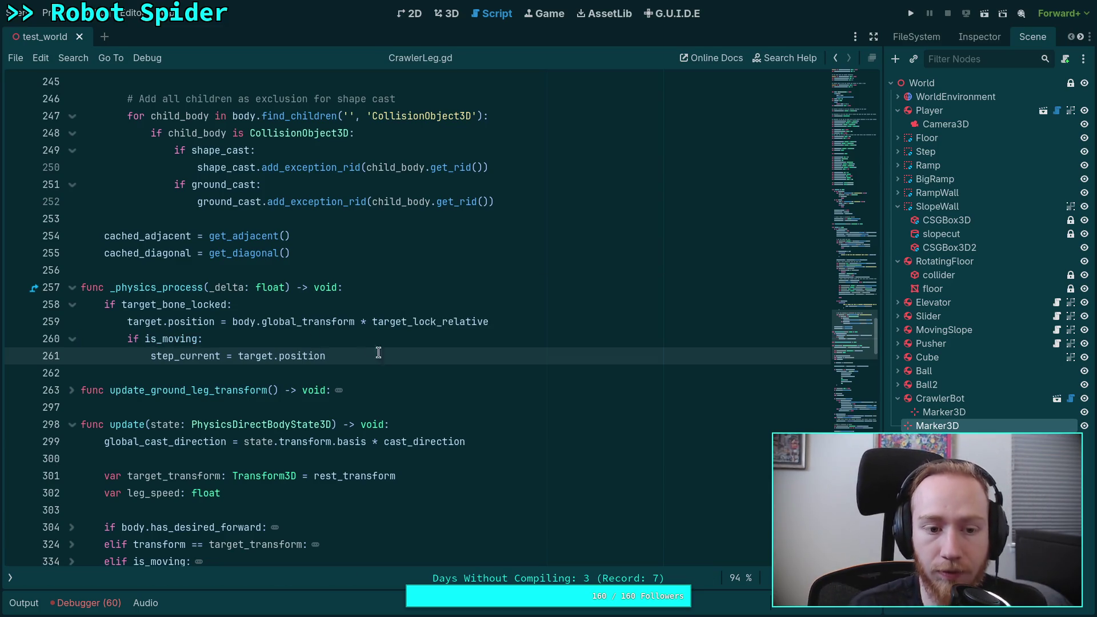
{"action": "scroll", "coordinate": [385, 383], "scroll_direction": "down", "scroll_amount": 1}
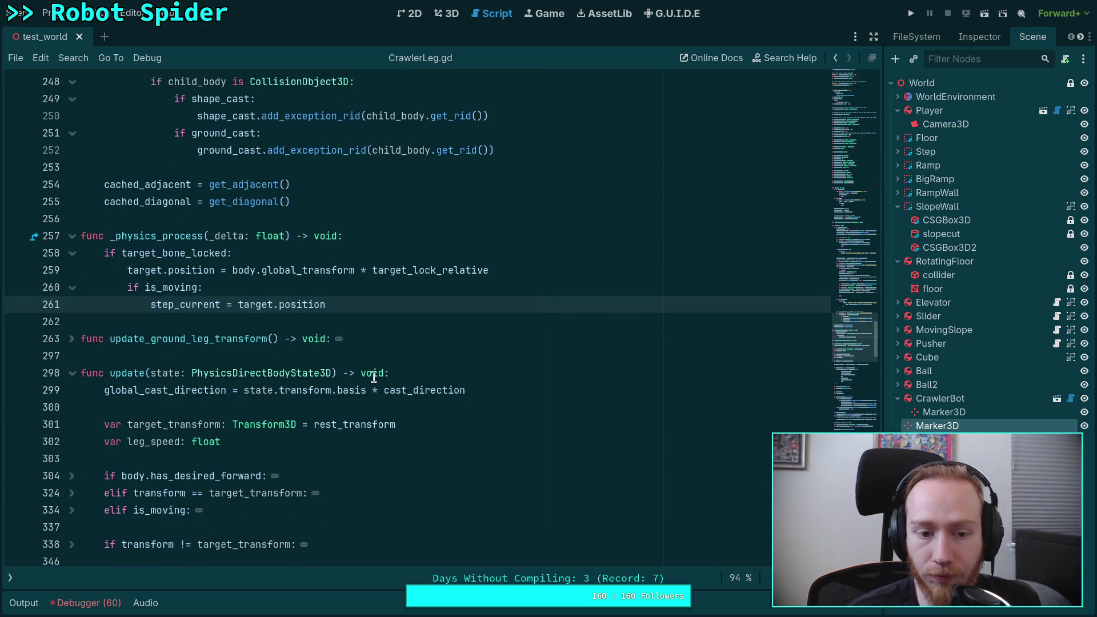
{"action": "double_click", "coordinate": [208, 304]}
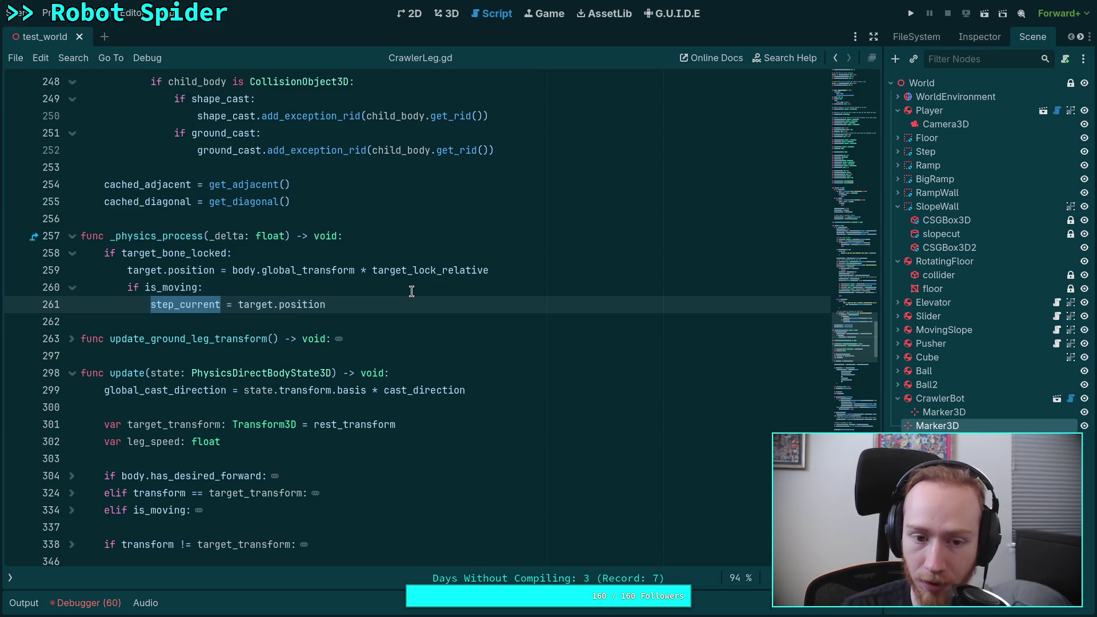
Insert a blank line above step_current = target.position in the is_moving branch.
{"action": "scroll", "coordinate": [412, 291], "scroll_direction": "down", "scroll_amount": 12}
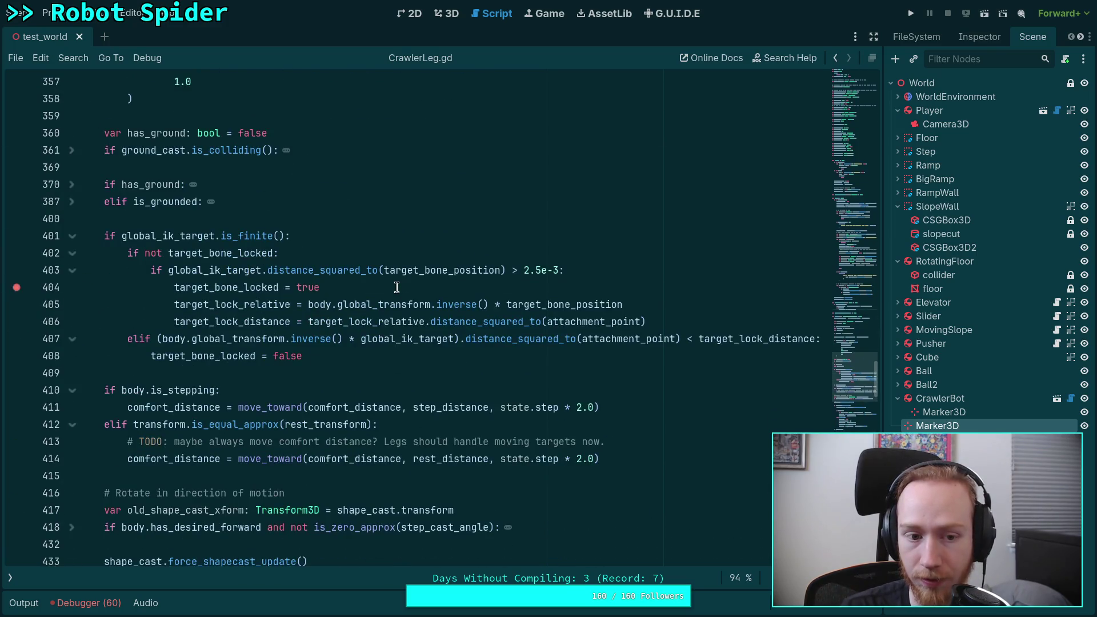
{"action": "scroll", "coordinate": [396, 287], "scroll_direction": "down", "scroll_amount": 6}
{"action": "scroll", "coordinate": [397, 287], "scroll_direction": "up", "scroll_amount": 1}
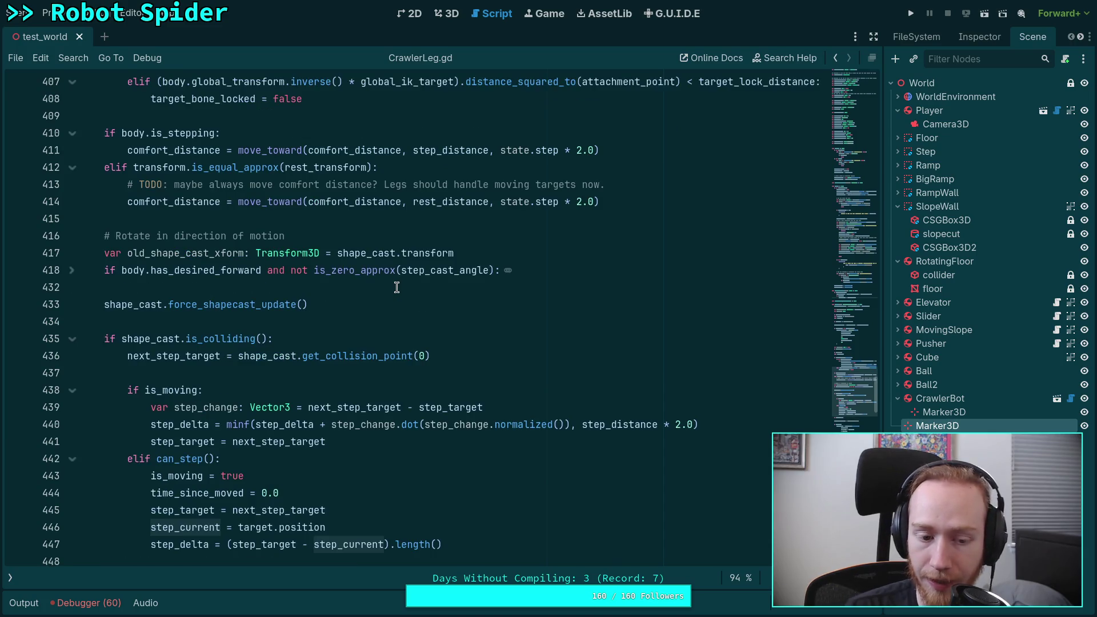
{"action": "scroll", "coordinate": [396, 287], "scroll_direction": "down", "scroll_amount": 3}
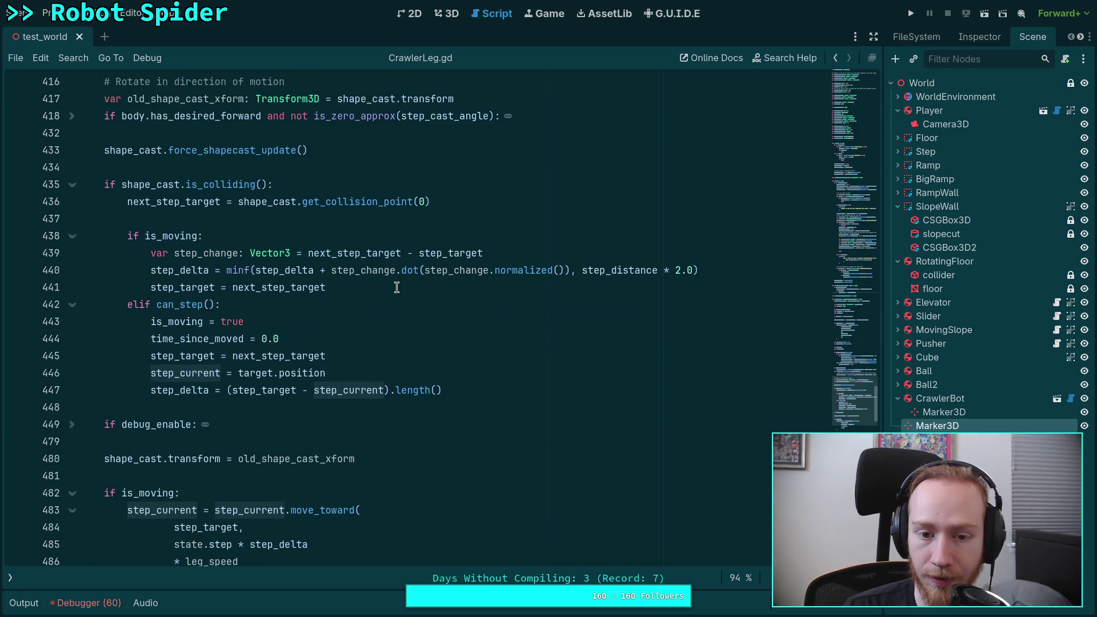
{"action": "scroll", "coordinate": [396, 287], "scroll_direction": "down", "scroll_amount": 1}
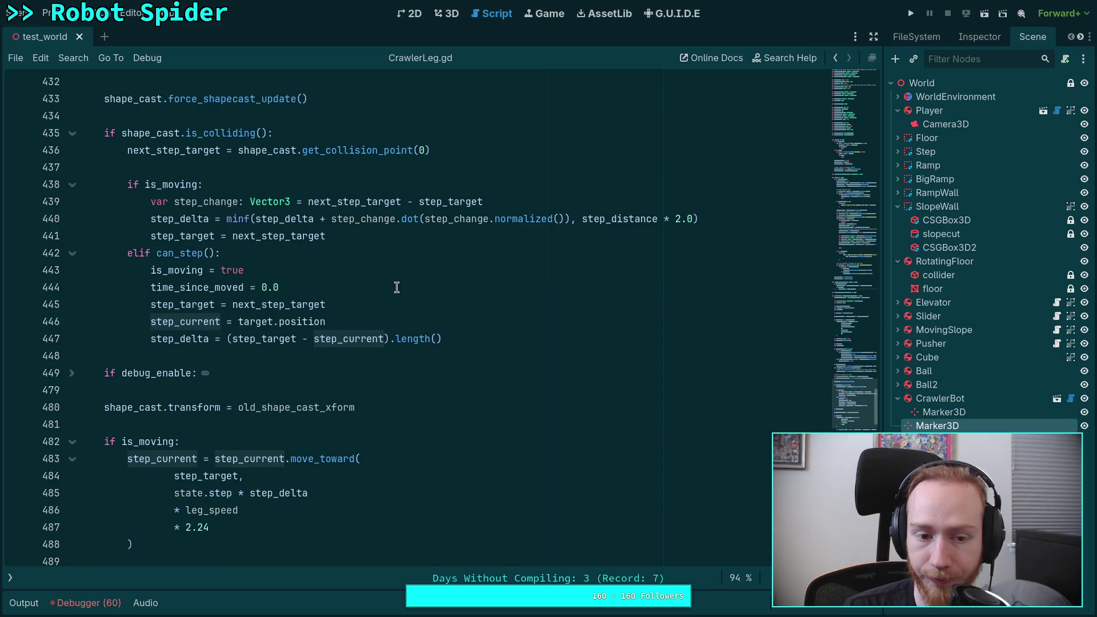
{"action": "scroll", "coordinate": [396, 287], "scroll_direction": "up", "scroll_amount": 20}
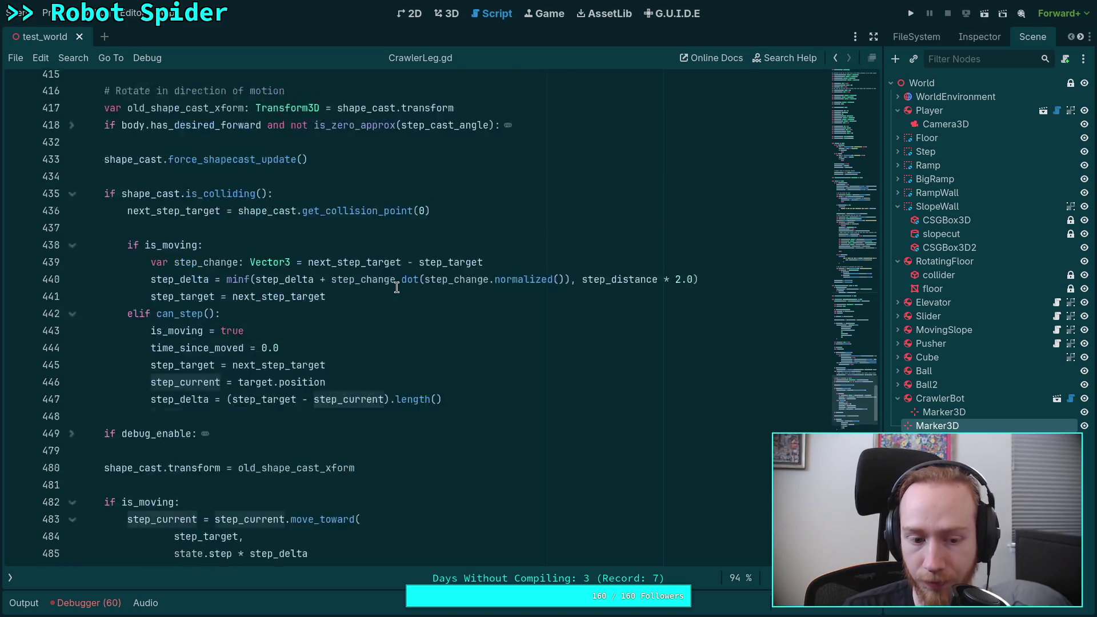
{"action": "scroll", "coordinate": [343, 309], "scroll_direction": "up", "scroll_amount": 3}
{"action": "left_click", "coordinate": [404, 404]}
{"action": "key", "text": "Up"}
{"action": "key", "text": "Return"}
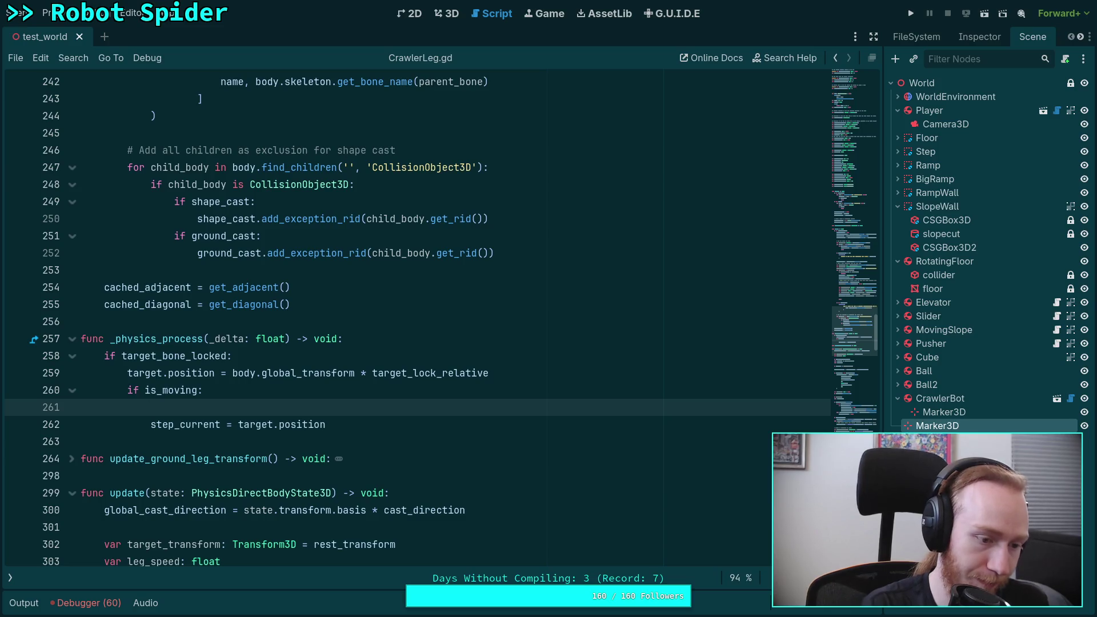
Begin the declaration 'var step_change: Vector3 = target.pos' on that line.
{"action": "type", "text": "var"}
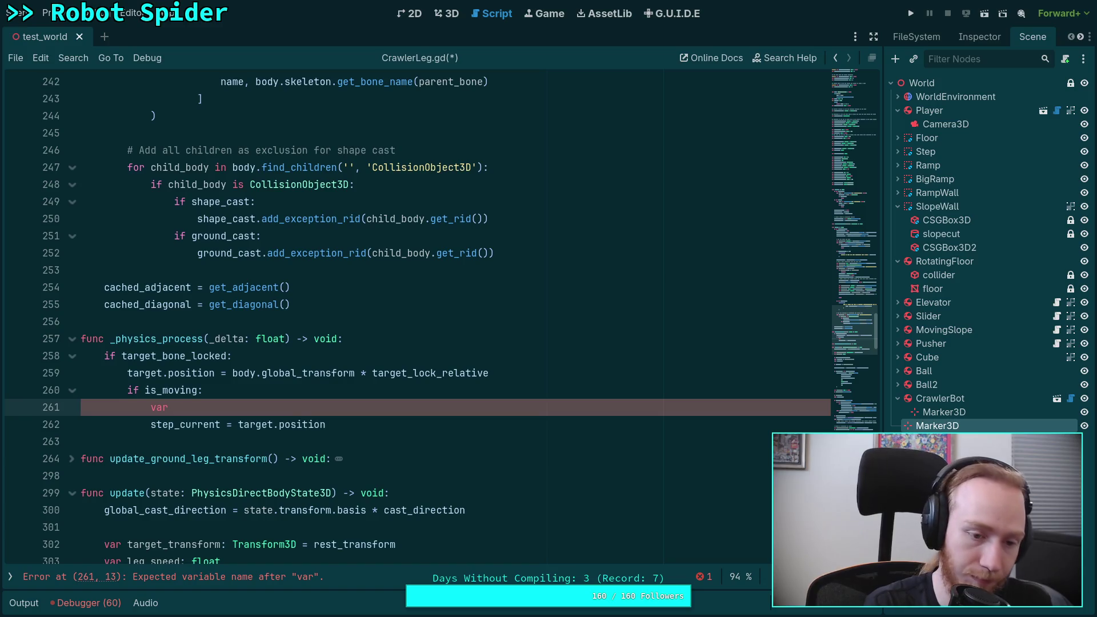
{"action": "scroll", "coordinate": [377, 382], "scroll_direction": "down", "scroll_amount": 20}
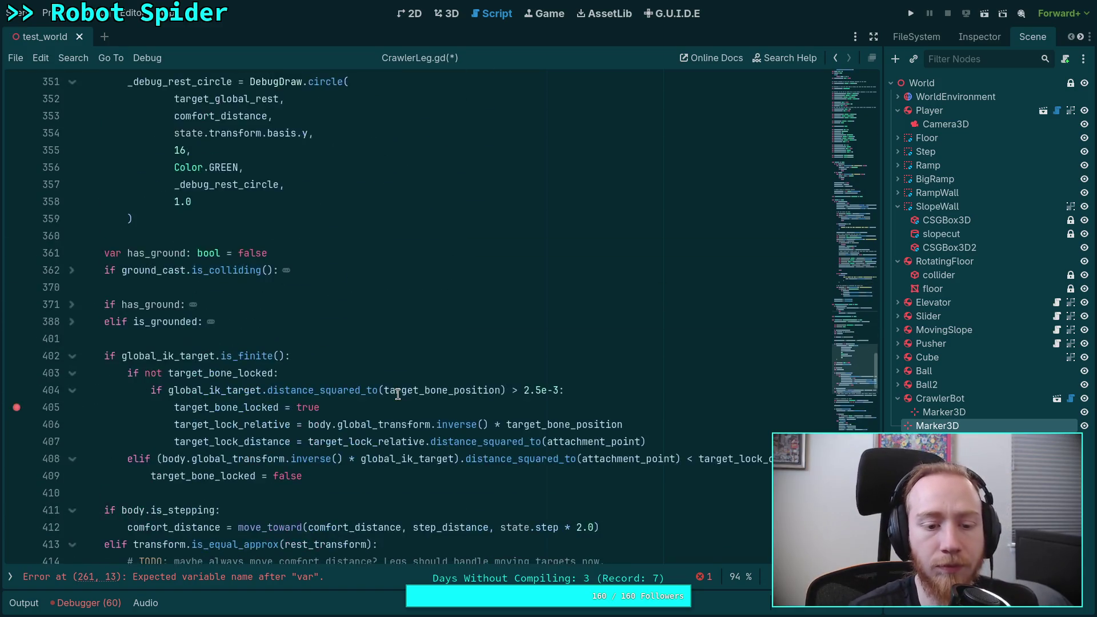
{"action": "scroll", "coordinate": [377, 382], "scroll_direction": "up", "scroll_amount": 20}
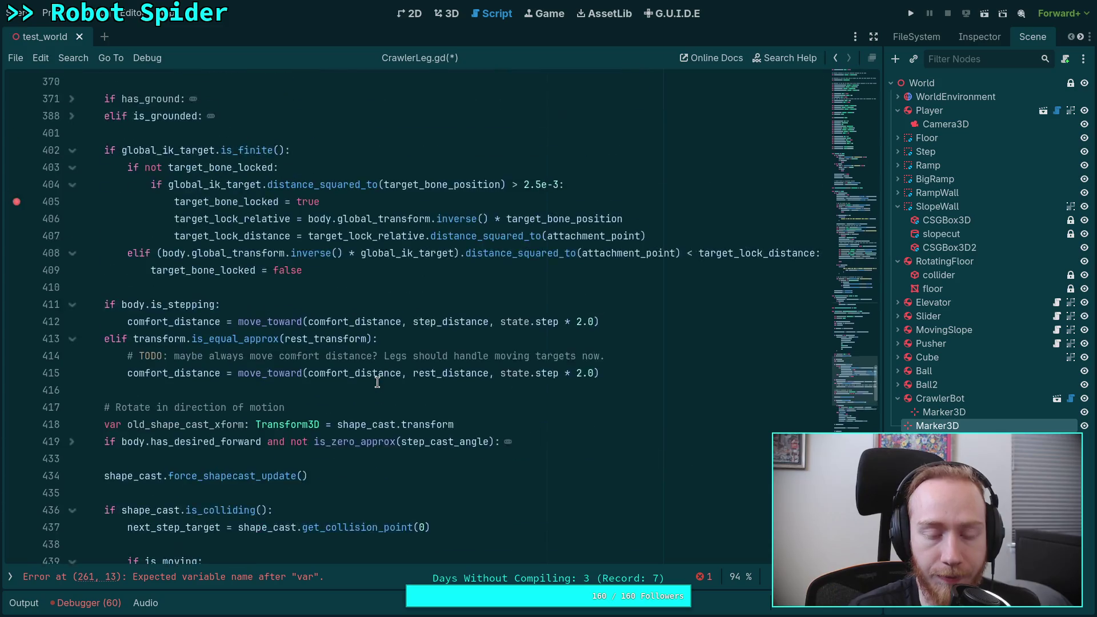
{"action": "type", "text": "ste"}
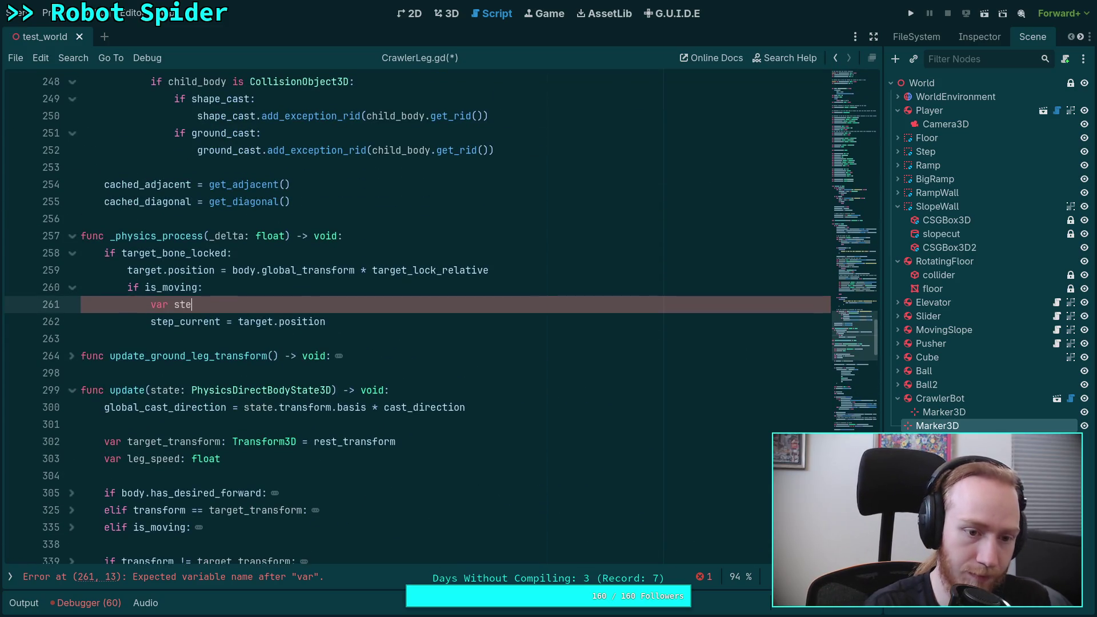
{"action": "type", "text": "p_change: Vector3 = "}
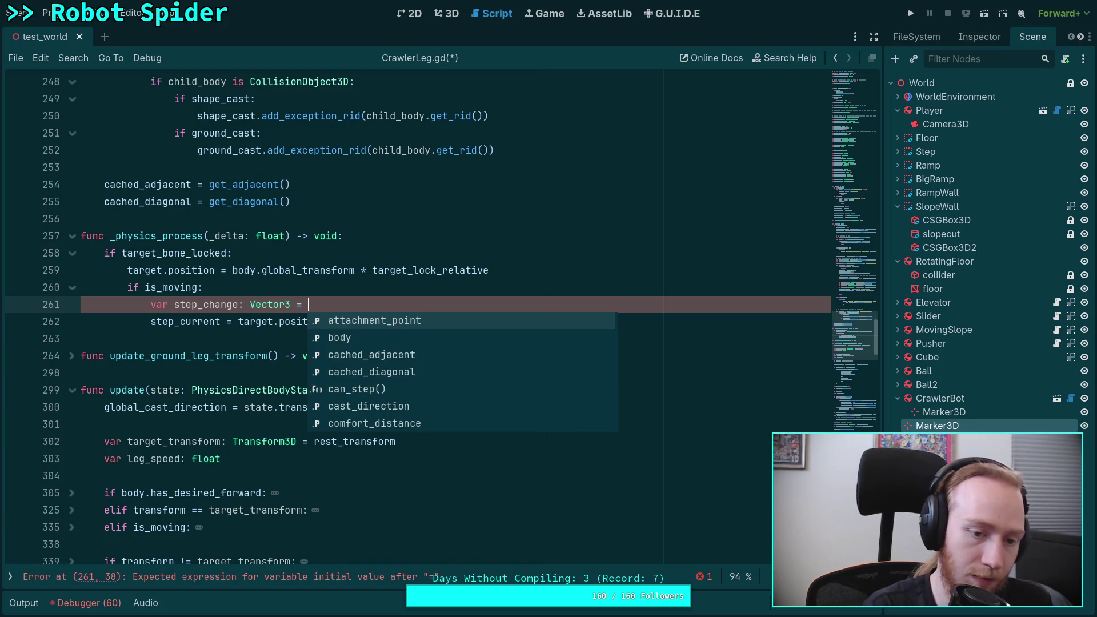
{"action": "type", "text": "target.position"}
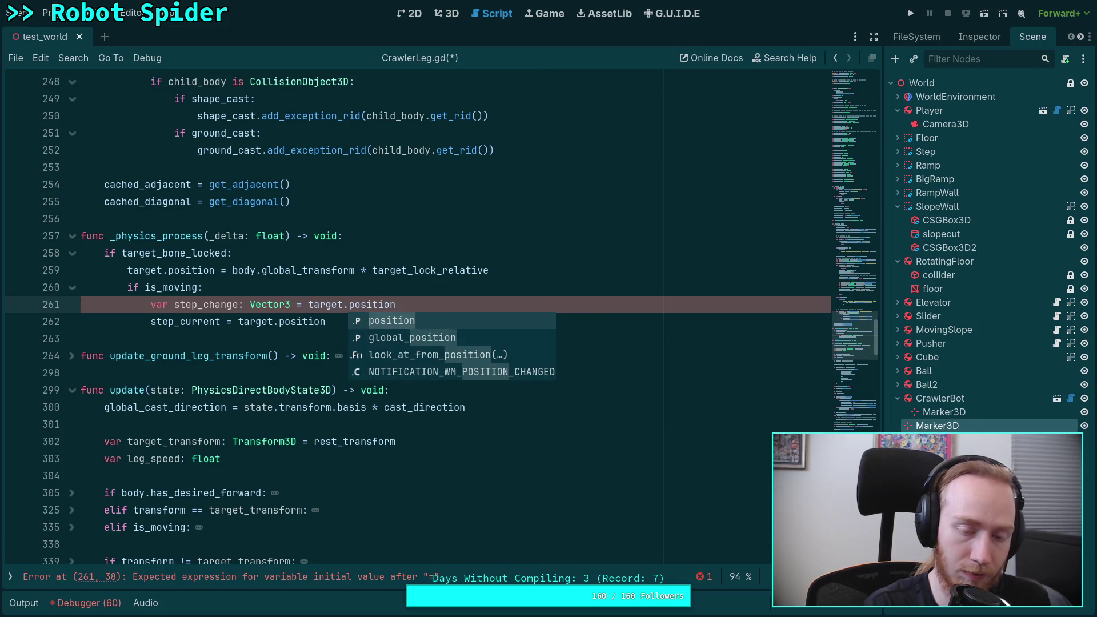
Complete the declaration as step_change: Vector3 = target.position - step_current.
{"action": "key", "text": "Return"}
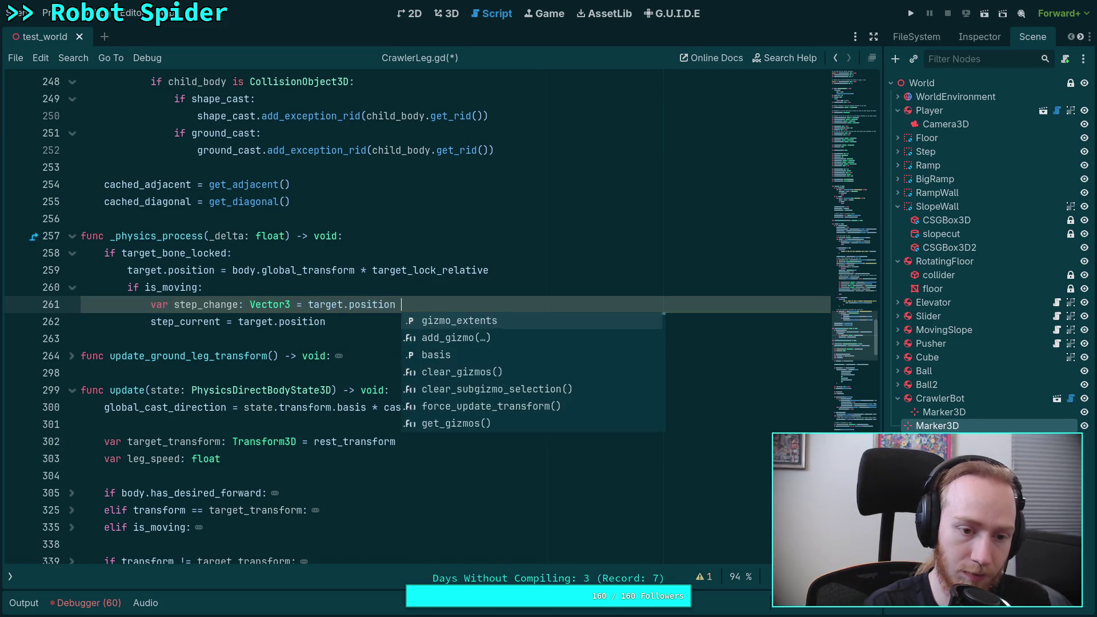
{"action": "type", "text": "- step_cur"}
{"action": "key", "text": "Return"}
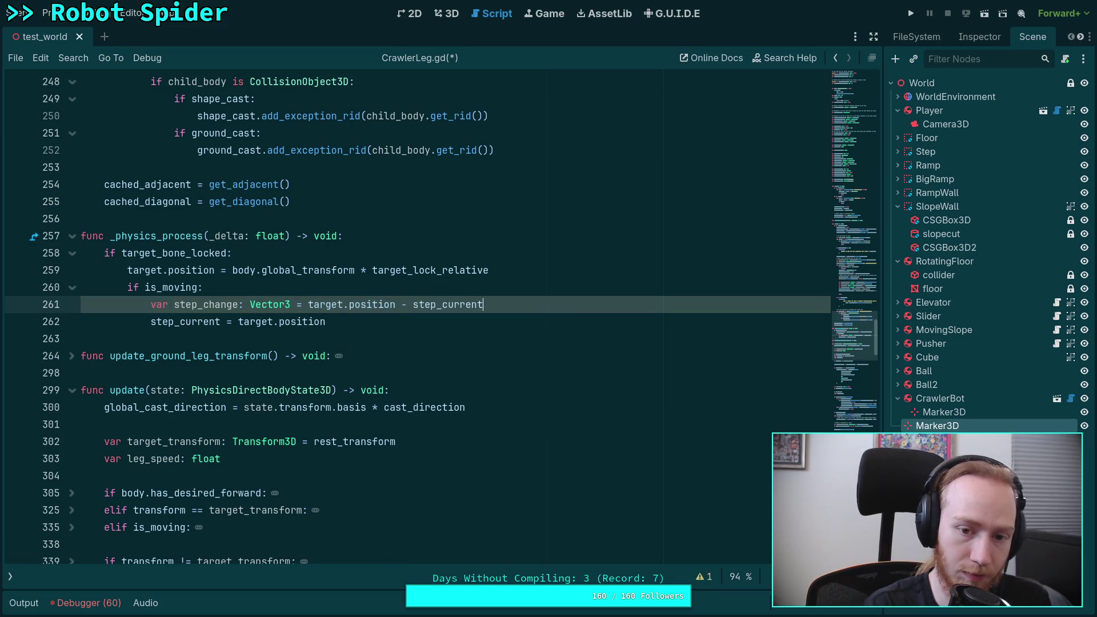
Add step_delta = maxf(0.0, step_delta - (step_change.dot(step_change.normalized()))) below it.
{"action": "key", "text": "Return"}
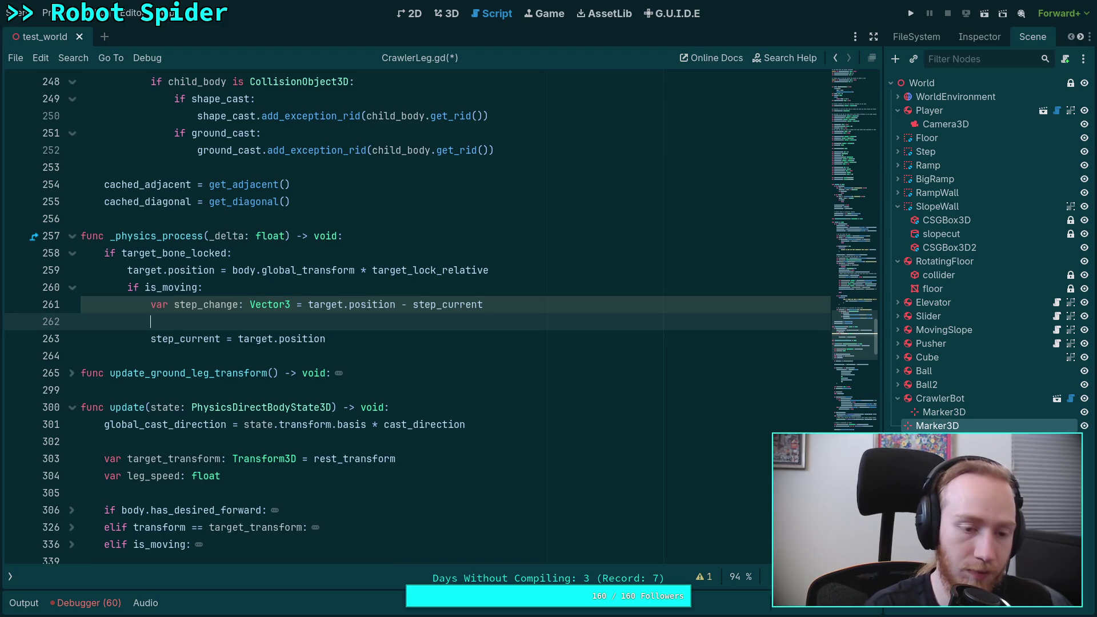
{"action": "type", "text": "step_de"}
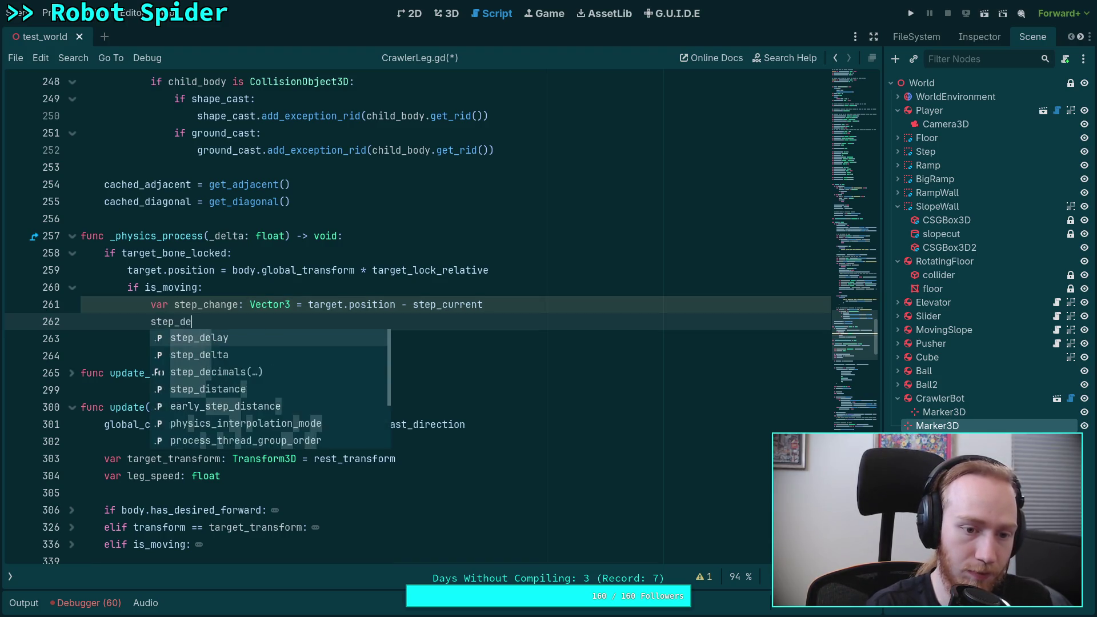
{"action": "type", "text": "lta -="}
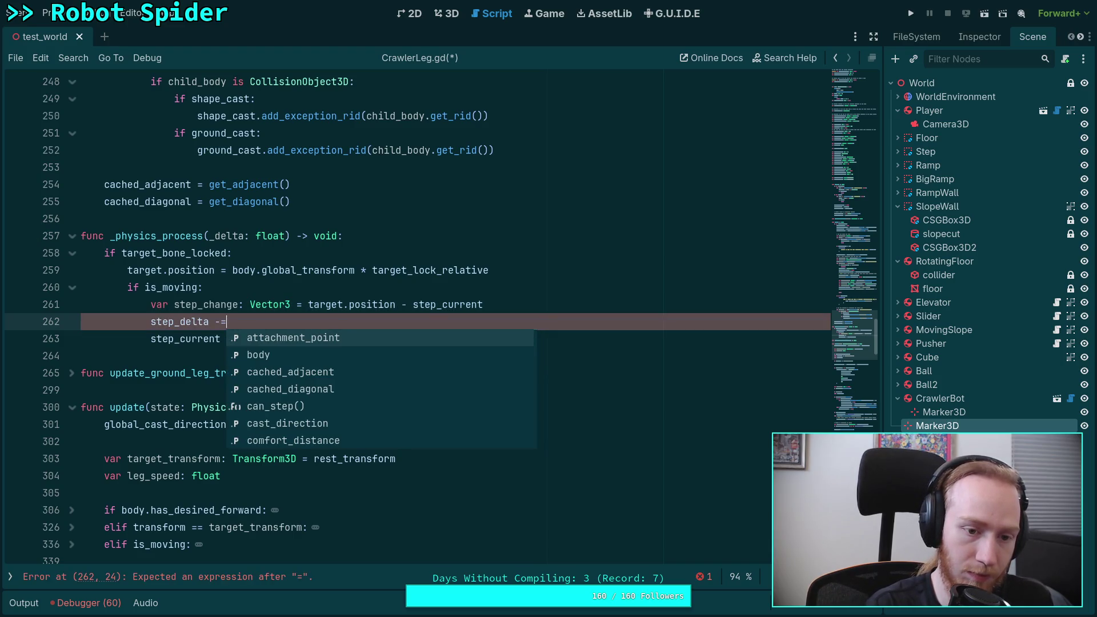
{"action": "key", "text": "BackSpace"}
{"action": "key", "text": "BackSpace"}
{"action": "key", "text": "BackSpace"}
{"action": "type", "text": "/"}
{"action": "type", "text": "maxf("}
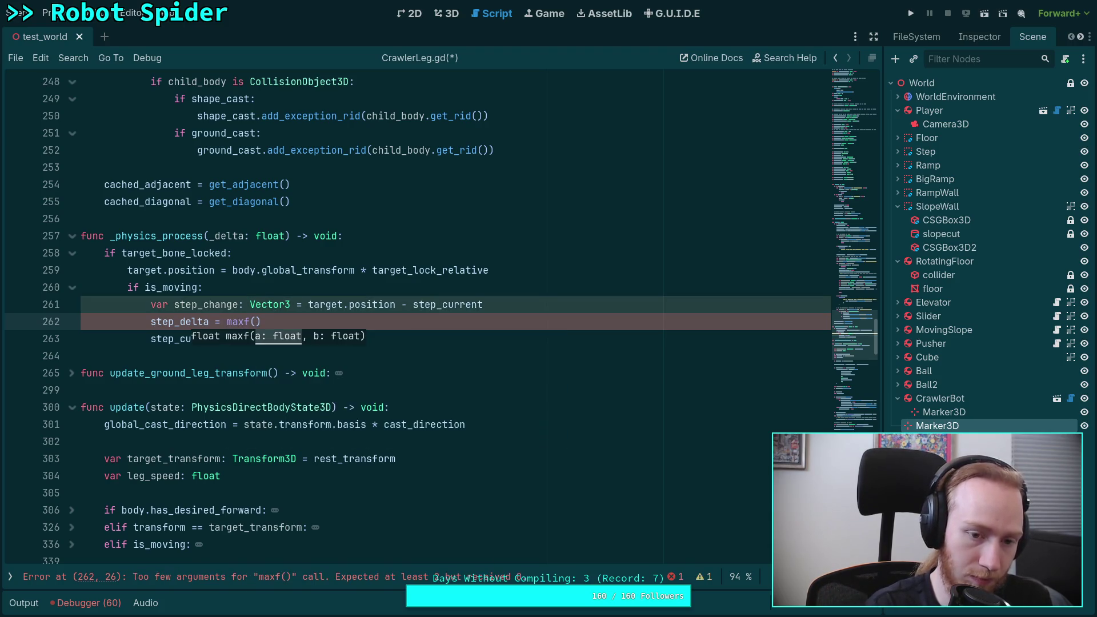
{"action": "type", "text": "0.0, "}
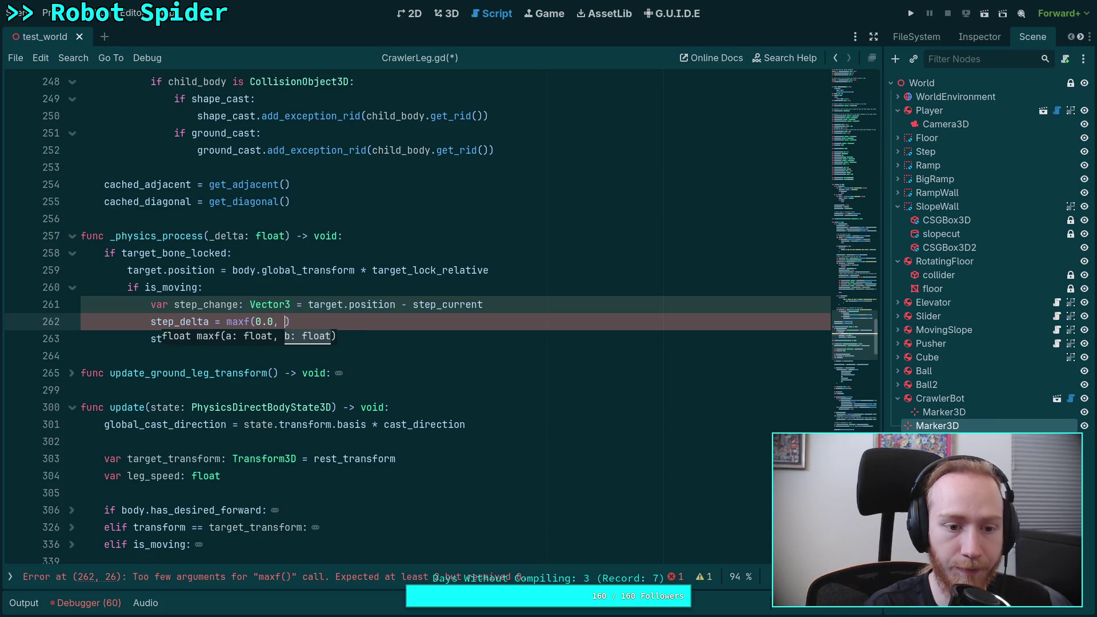
{"action": "type", "text": "step_delta - "}
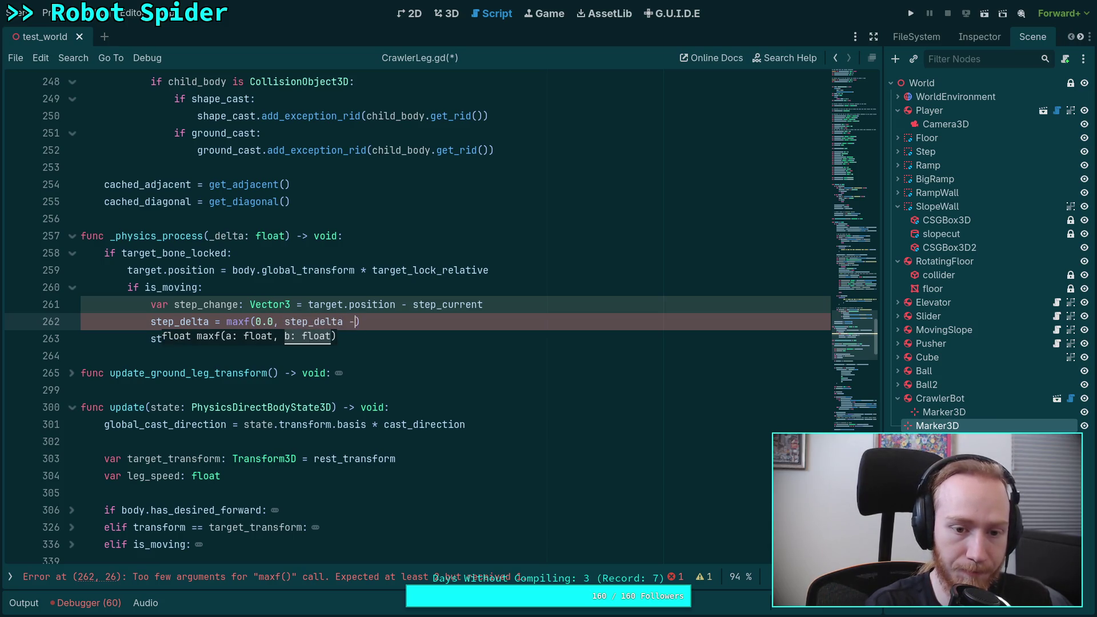
{"action": "type", "text": "("}
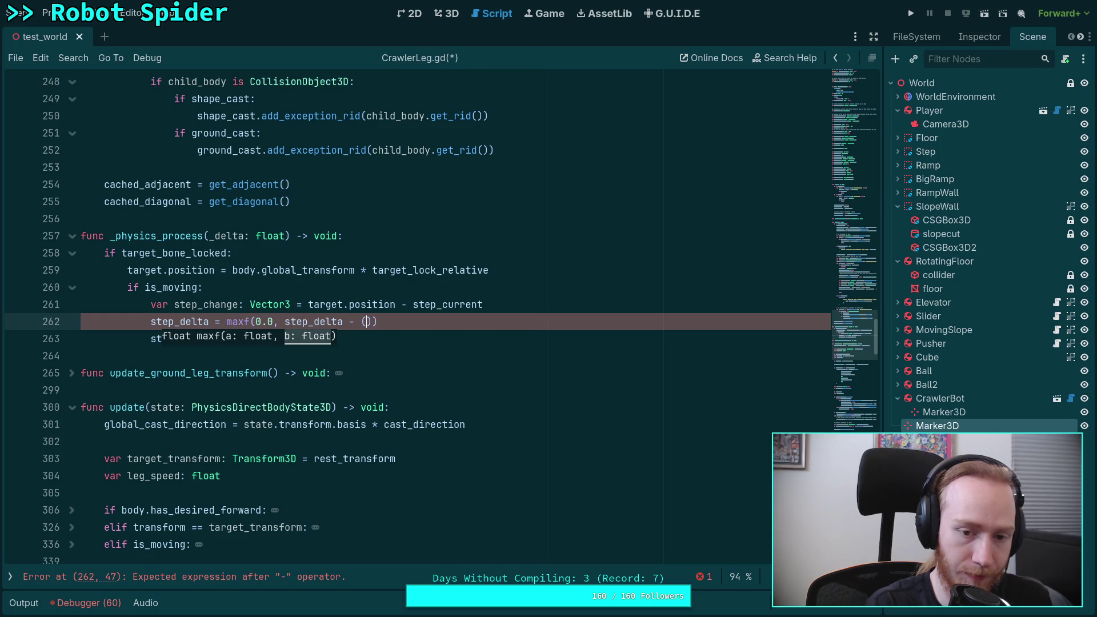
{"action": "type", "text": "step_change."}
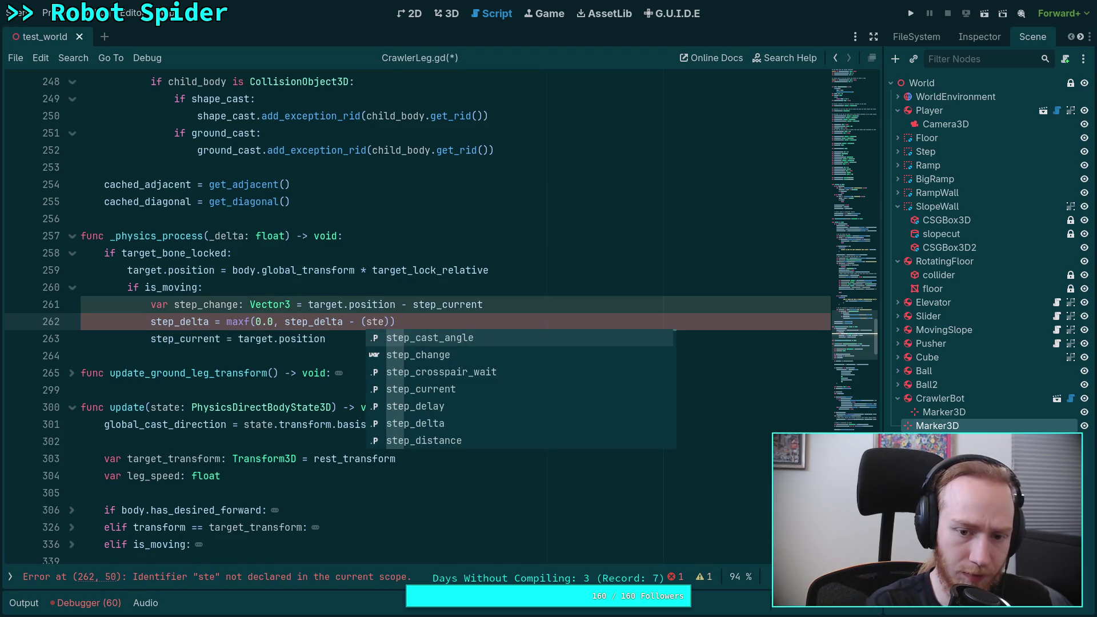
{"action": "type", "text": "dot(step"}
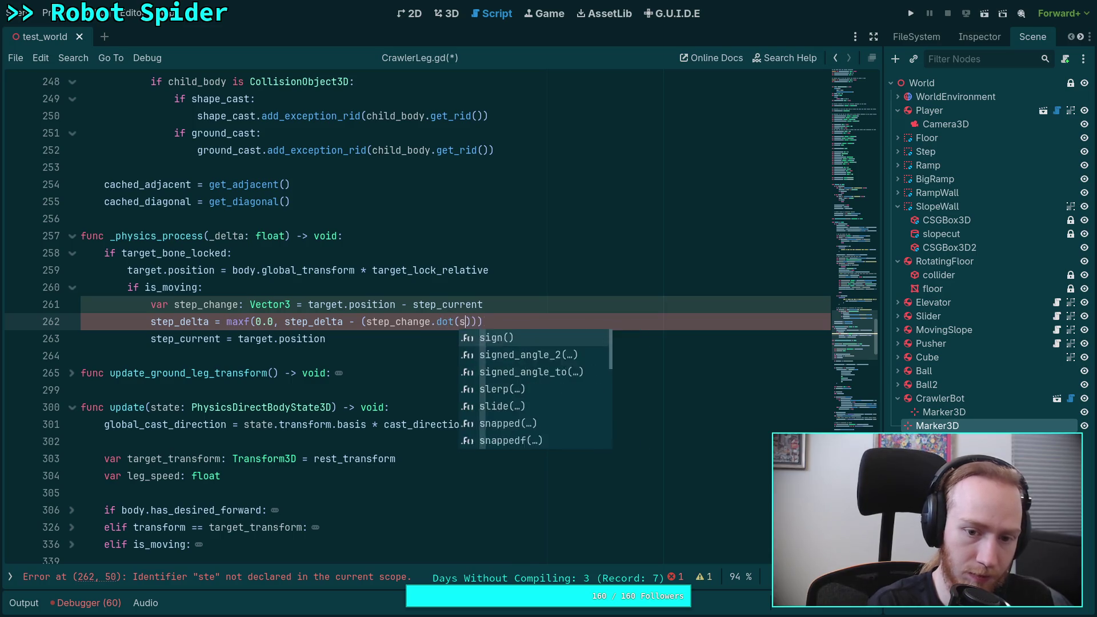
{"action": "type", "text": "_change."}
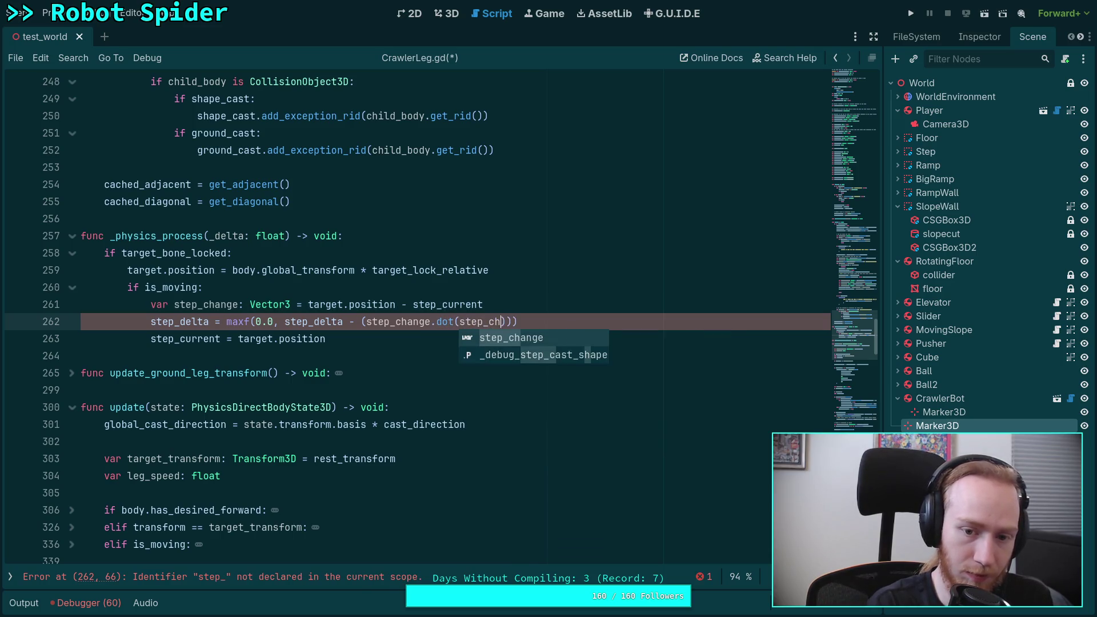
{"action": "type", "text": "norm"}
{"action": "key", "text": "Return"}
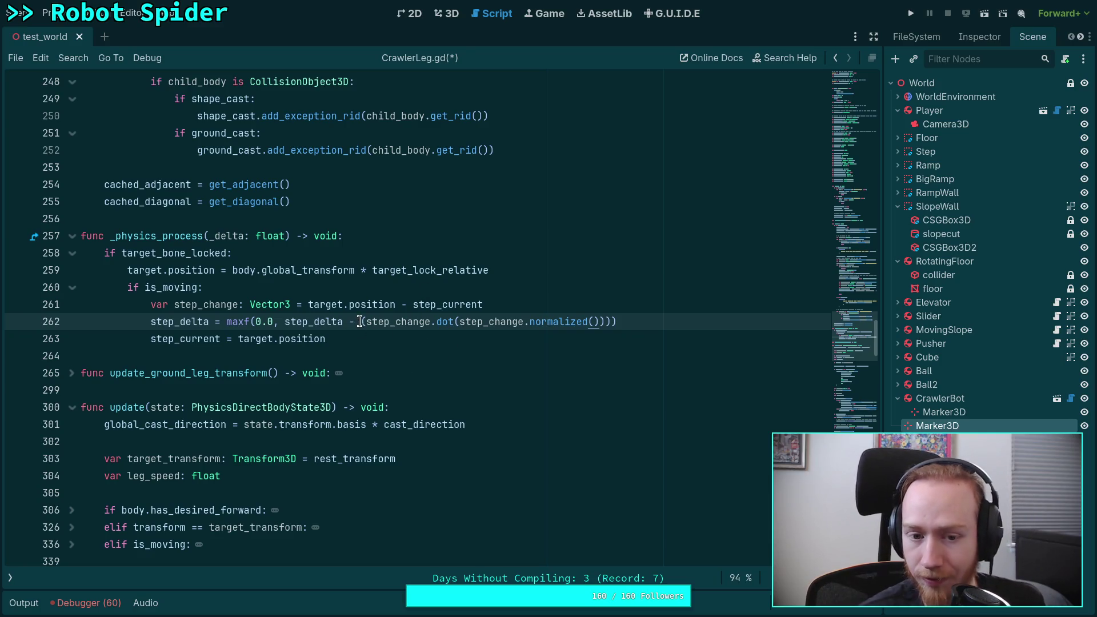
Replace the dot-product term in line 442's step_delta formula with length().
{"action": "scroll", "coordinate": [372, 341], "scroll_direction": "down", "scroll_amount": 15}
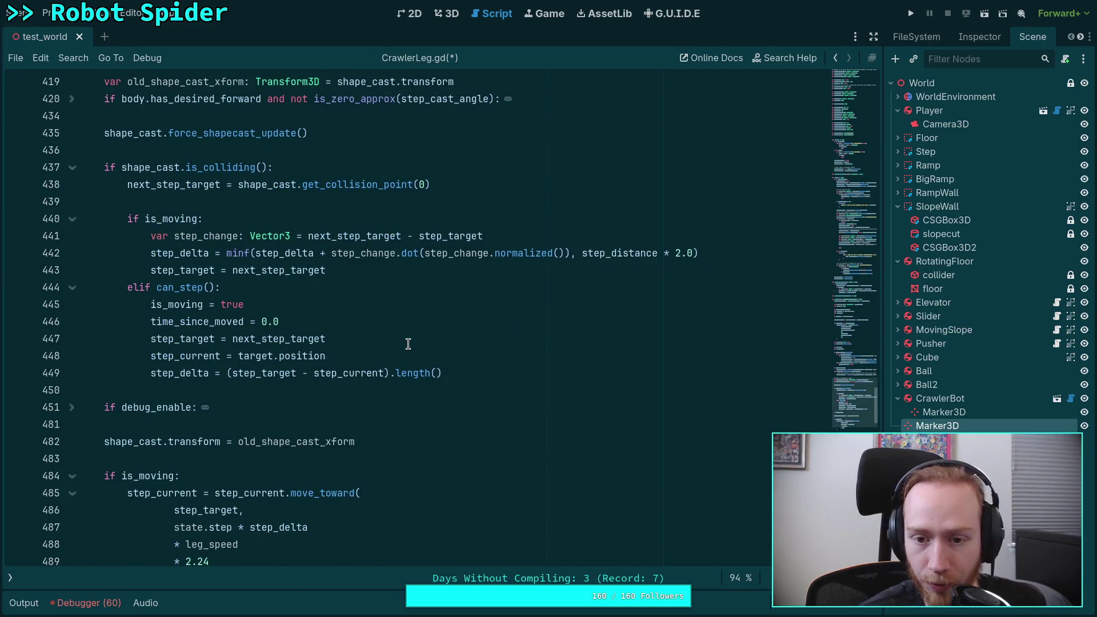
{"action": "left_click", "coordinate": [568, 253]}
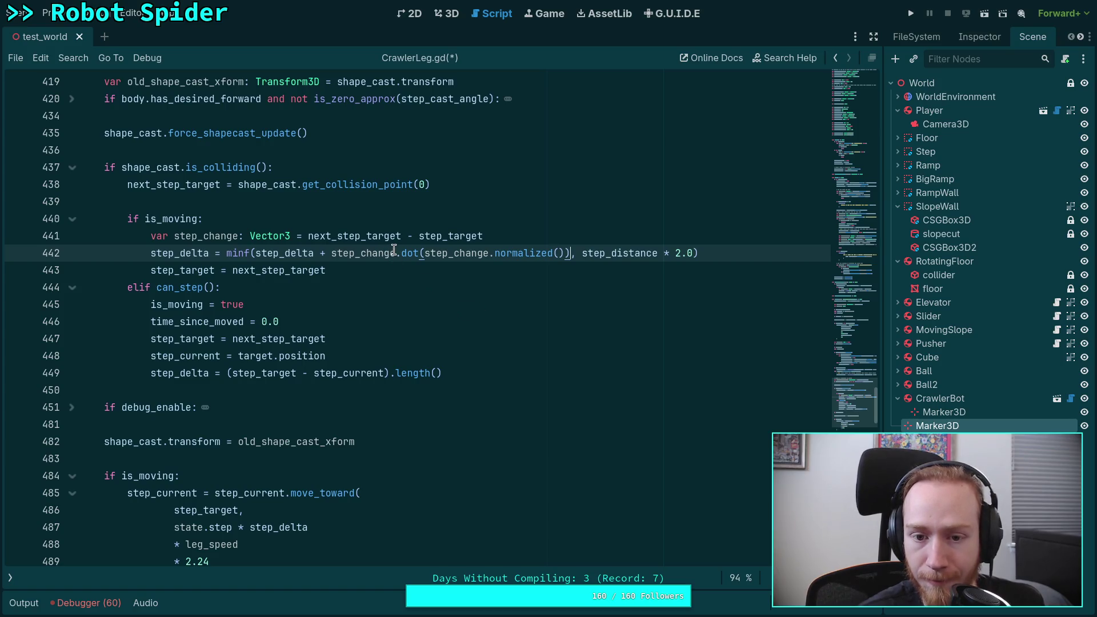
{"action": "left_click_drag", "start_coordinate": [401, 253], "coordinate": [571, 253]}
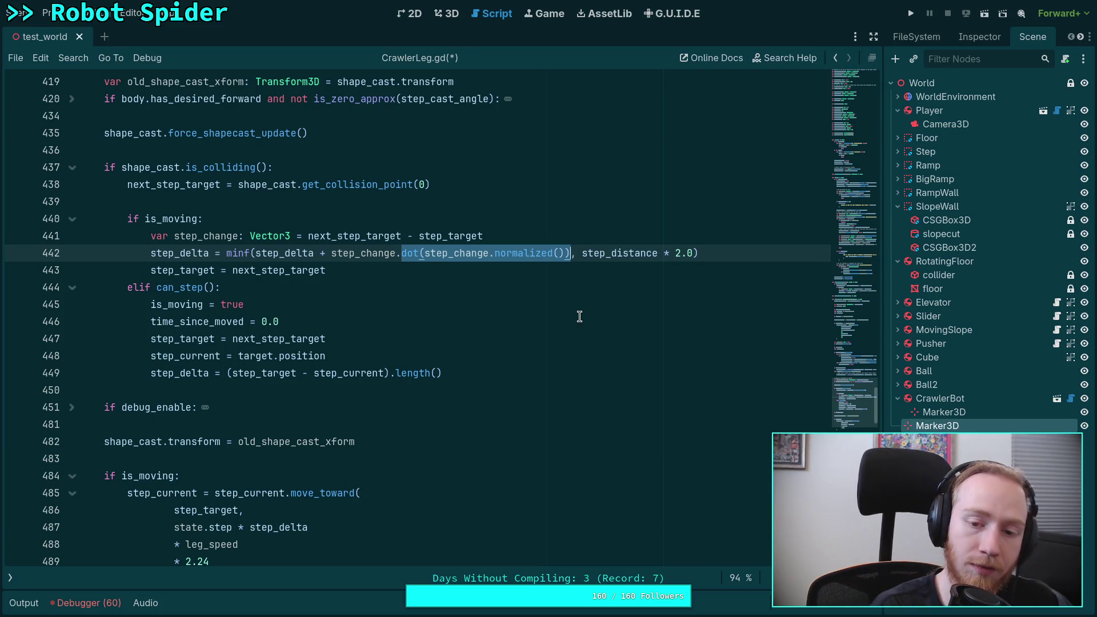
{"action": "type", "text": "length("}
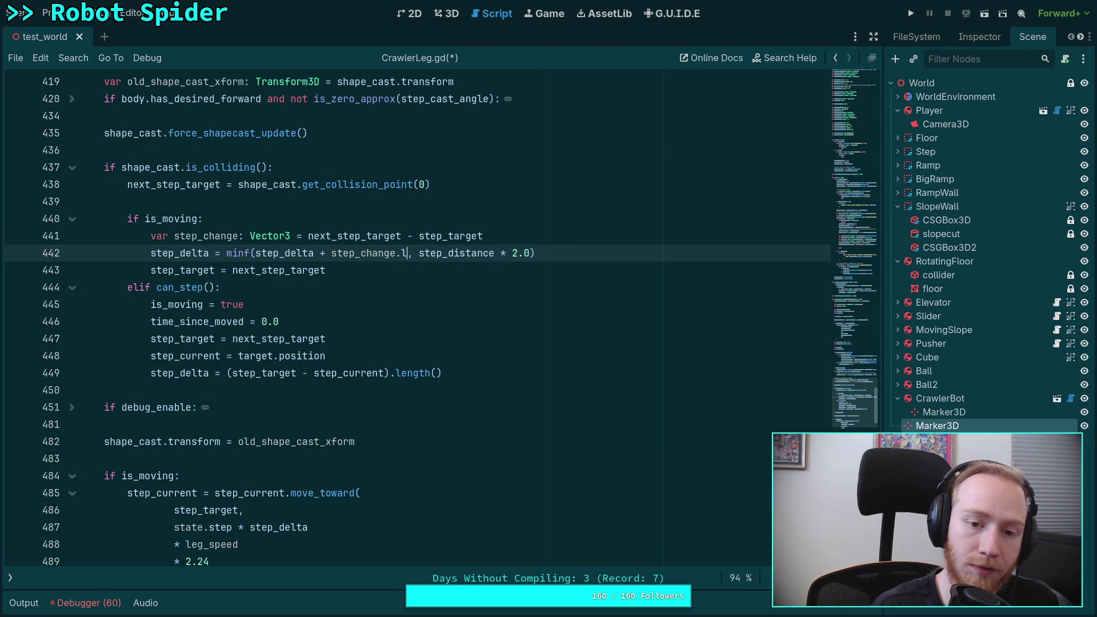
{"action": "key", "text": "Up"}
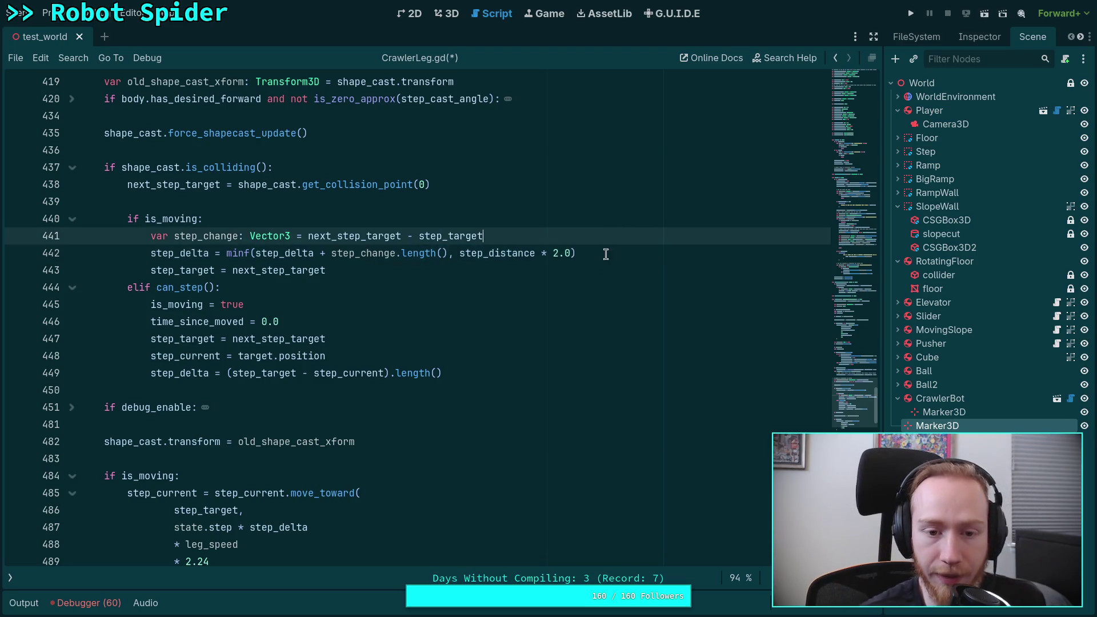
{"action": "scroll", "coordinate": [503, 399], "scroll_direction": "up", "scroll_amount": 5}
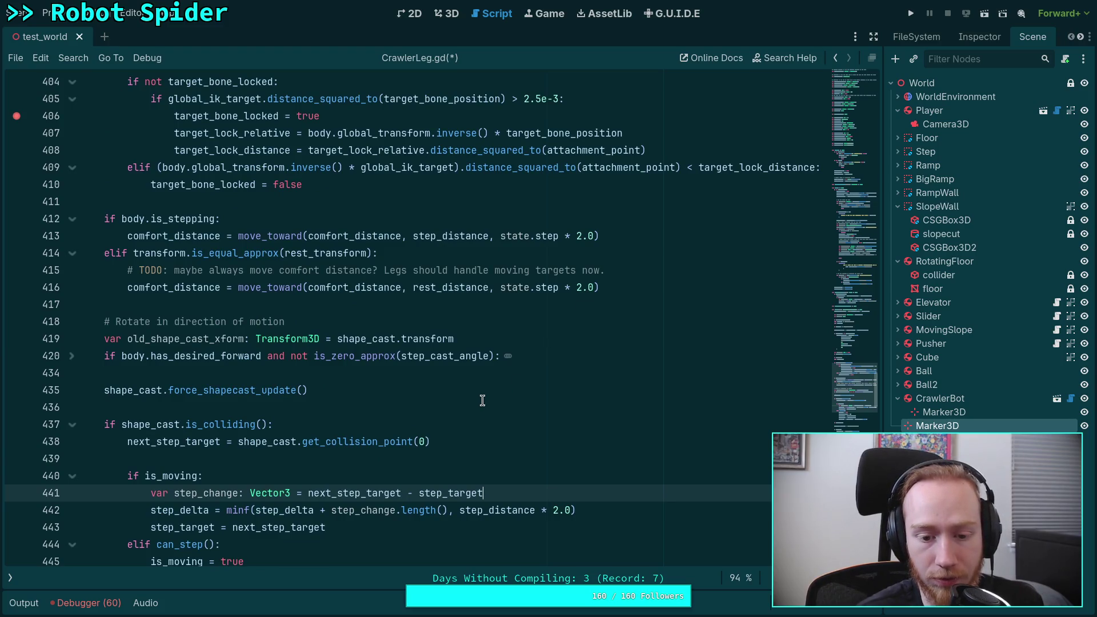
{"action": "scroll", "coordinate": [349, 476], "scroll_direction": "down", "scroll_amount": 2}
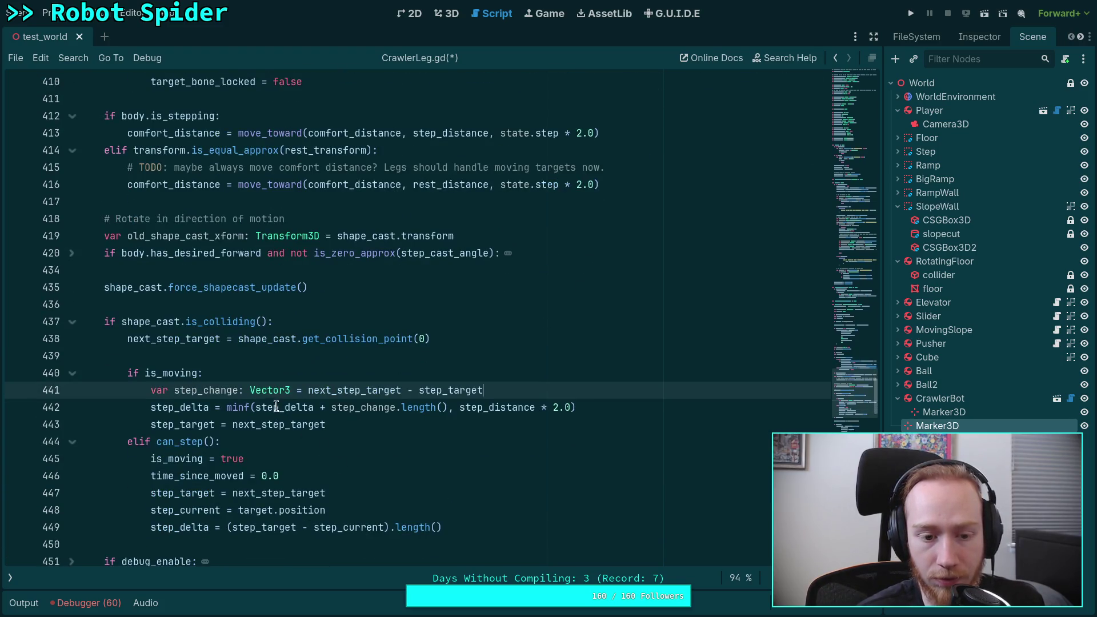
Make line 441 declare step_change: float = (next_step_target - step_target).length().
{"action": "mouse_move", "coordinate": [262, 394]}
{"action": "type", "text": "float"}
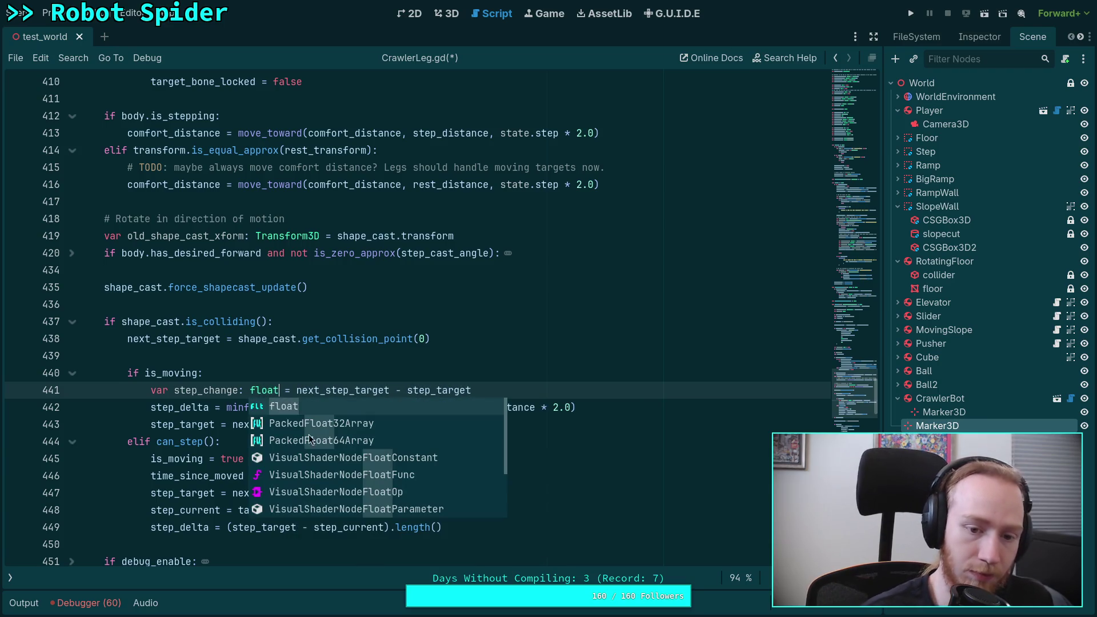
{"action": "key", "text": "Escape"}
{"action": "left_click", "coordinate": [296, 389]}
{"action": "type", "text": "("}
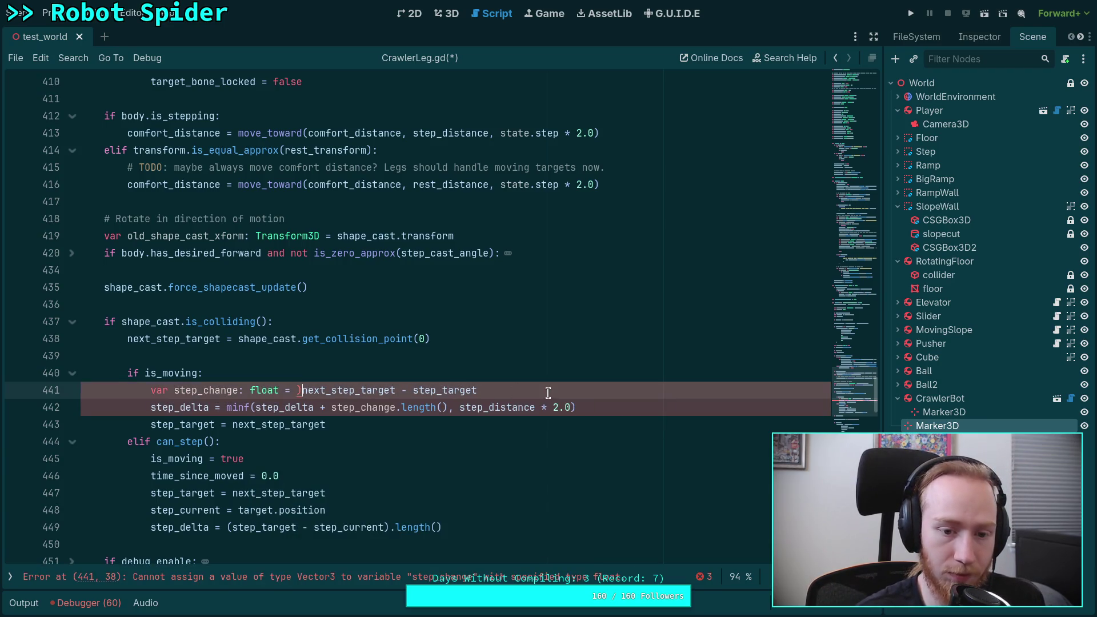
{"action": "left_click", "coordinate": [520, 387]}
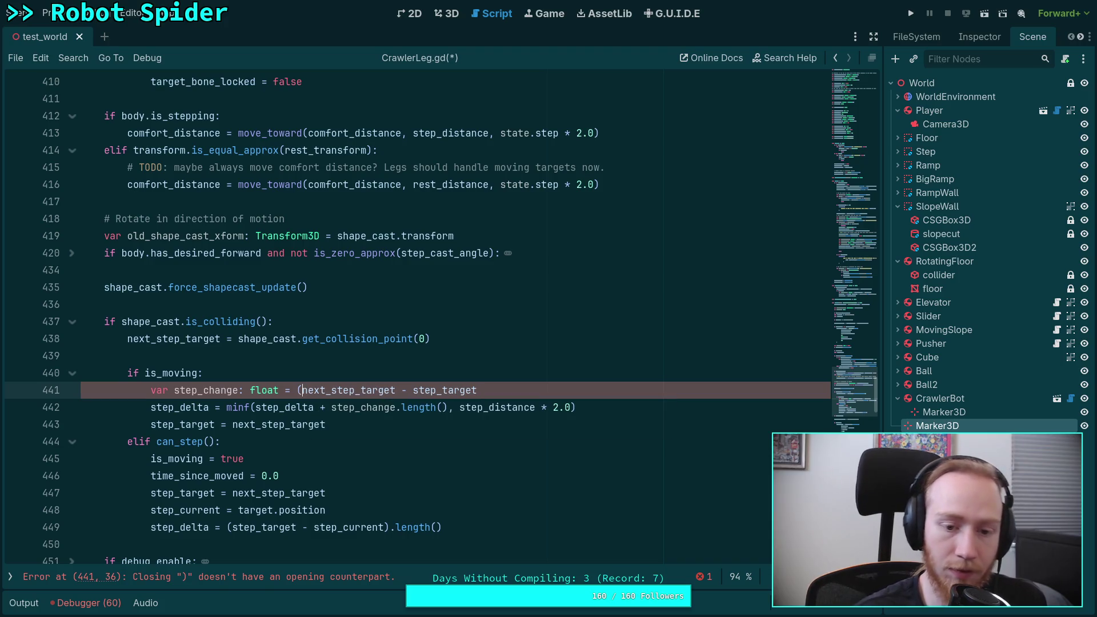
{"action": "type", "text": "."}
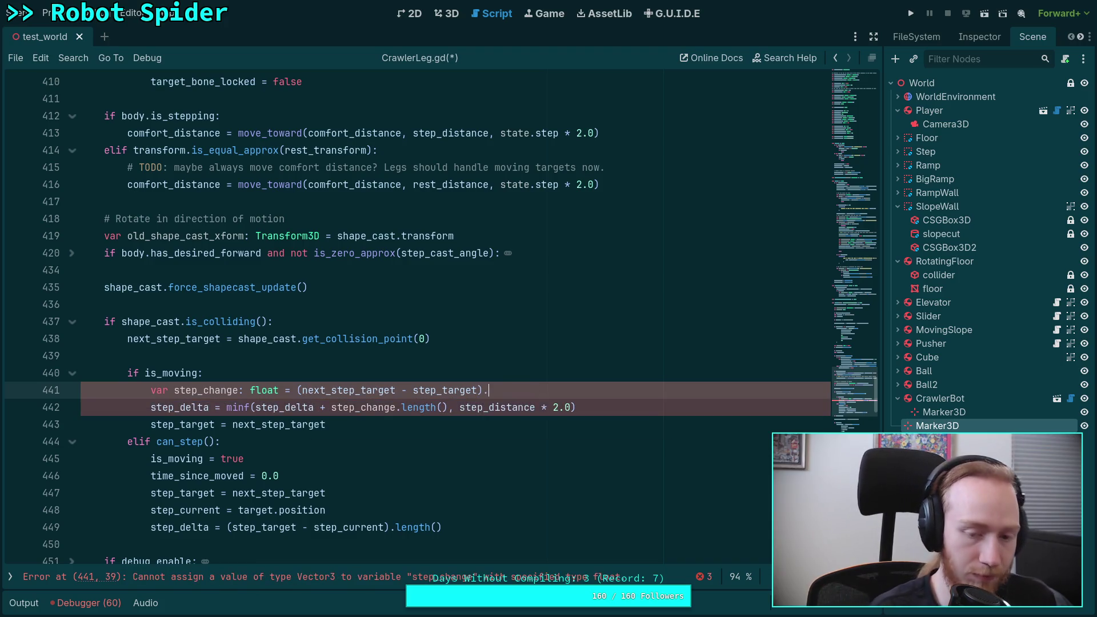
{"action": "type", "text": "len"}
{"action": "key", "text": "Return"}
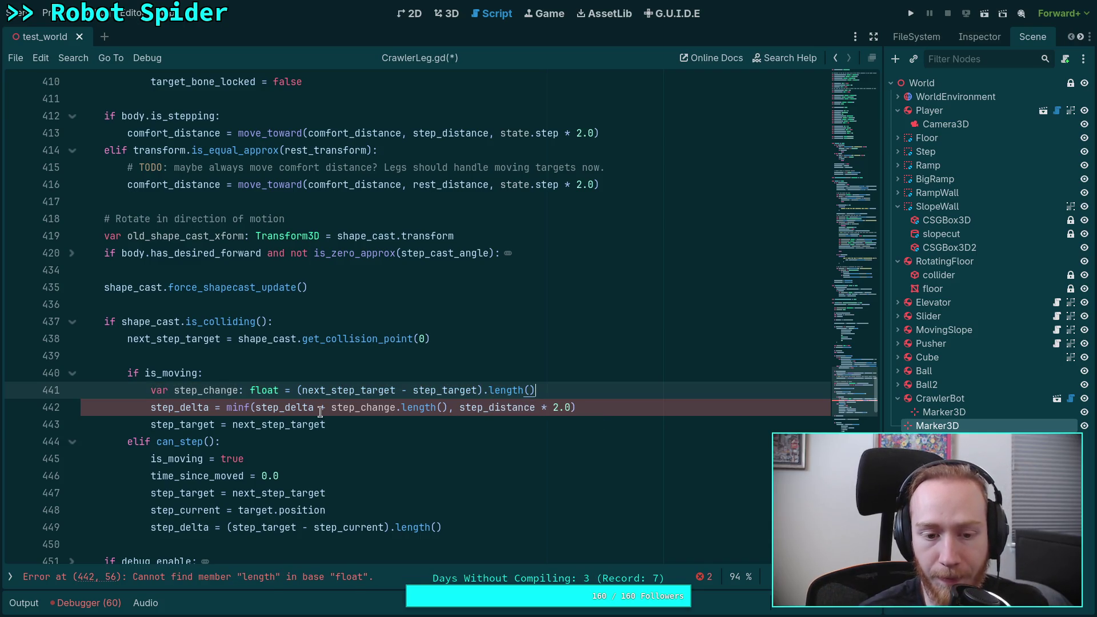
Delete the now-redundant .length() call from line 442.
{"action": "left_click_drag", "start_coordinate": [396, 406], "coordinate": [448, 407]}
{"action": "key", "text": "BackSpace"}
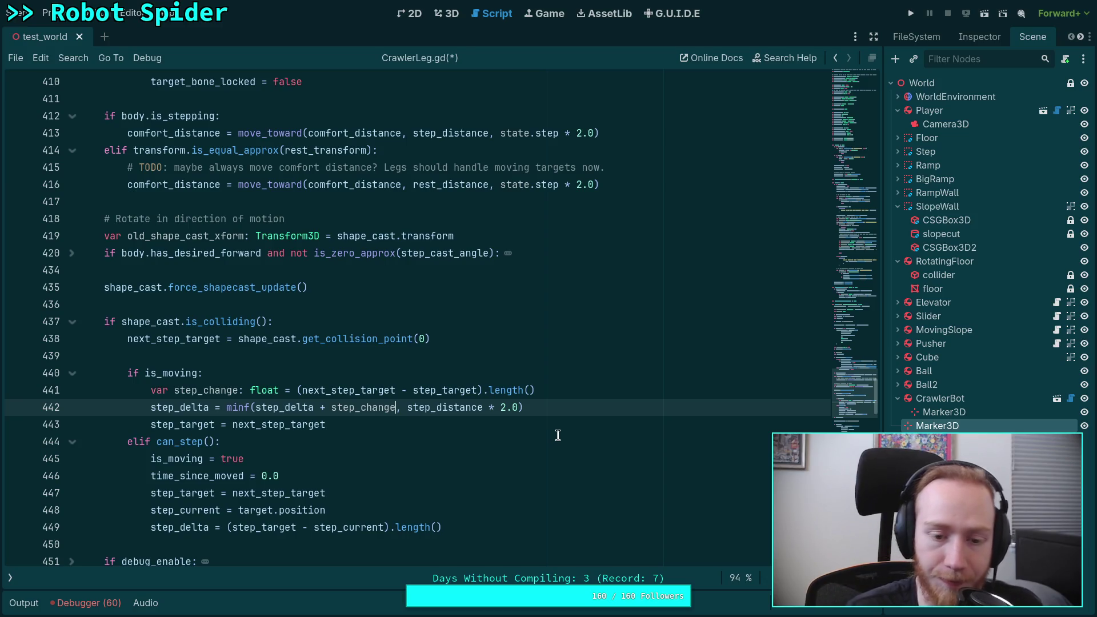
{"action": "scroll", "coordinate": [454, 500], "scroll_direction": "up", "scroll_amount": 1}
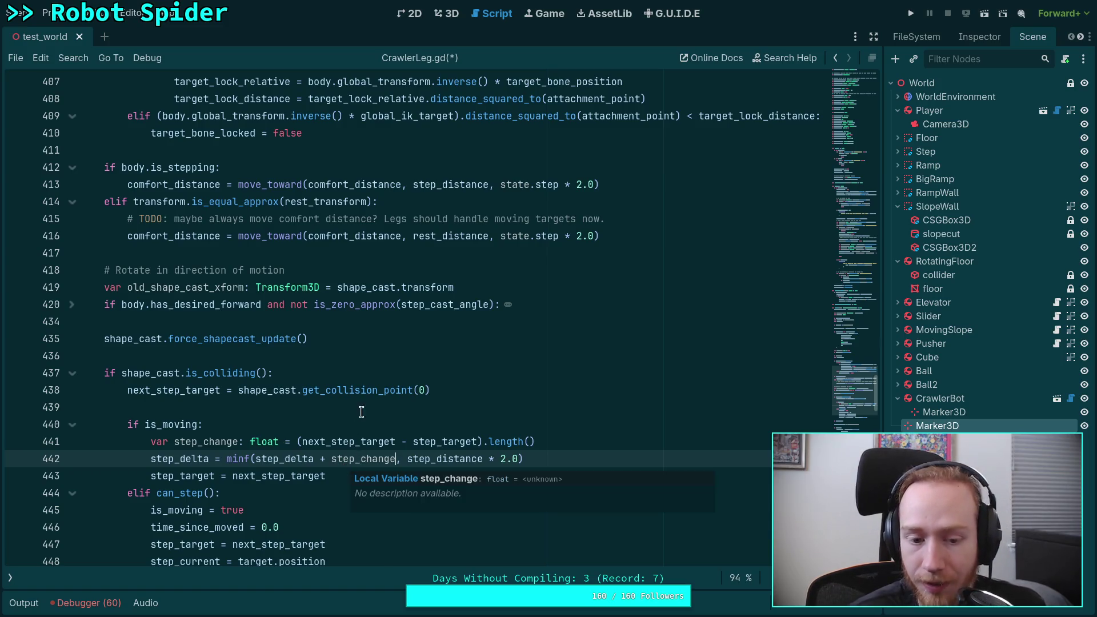
{"action": "scroll", "coordinate": [351, 441], "scroll_direction": "up", "scroll_amount": 10}
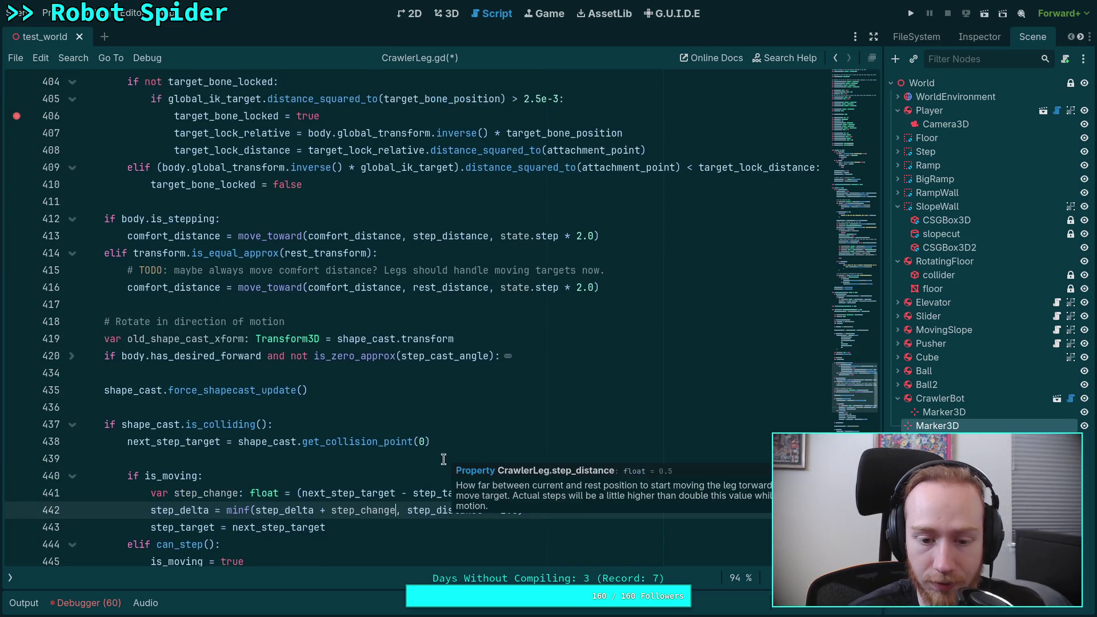
Change line 261 to step_change: float = (target.position - step_current).length().
{"action": "scroll", "coordinate": [350, 441], "scroll_direction": "up", "scroll_amount": 10}
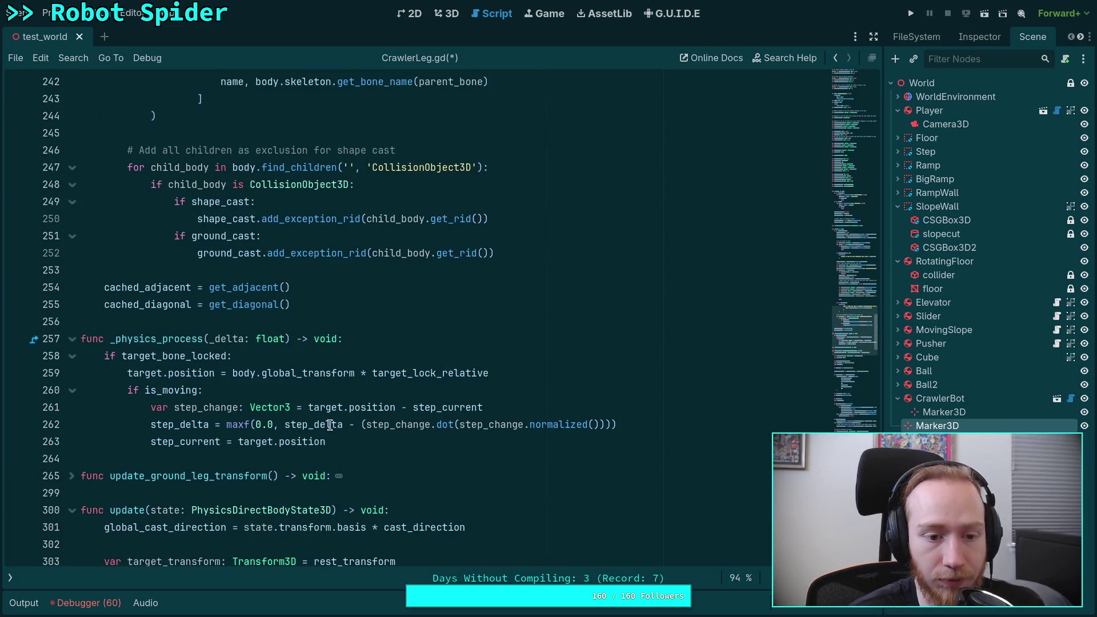
{"action": "scroll", "coordinate": [327, 422], "scroll_direction": "up", "scroll_amount": 5}
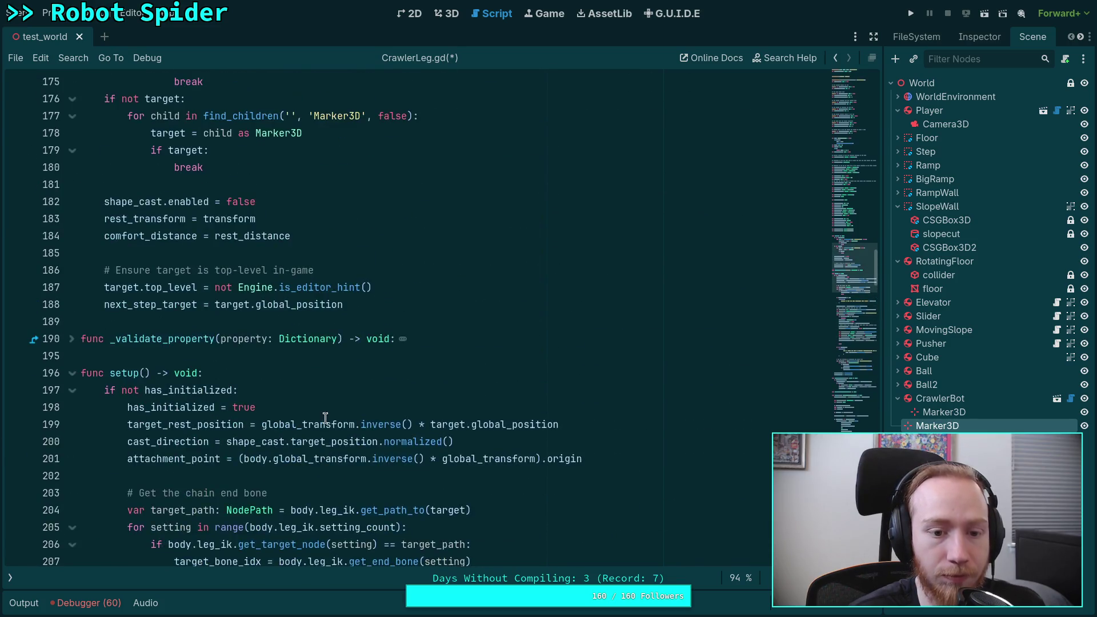
{"action": "scroll", "coordinate": [319, 395], "scroll_direction": "down", "scroll_amount": 1}
{"action": "scroll", "coordinate": [319, 395], "scroll_direction": "down", "scroll_amount": 1}
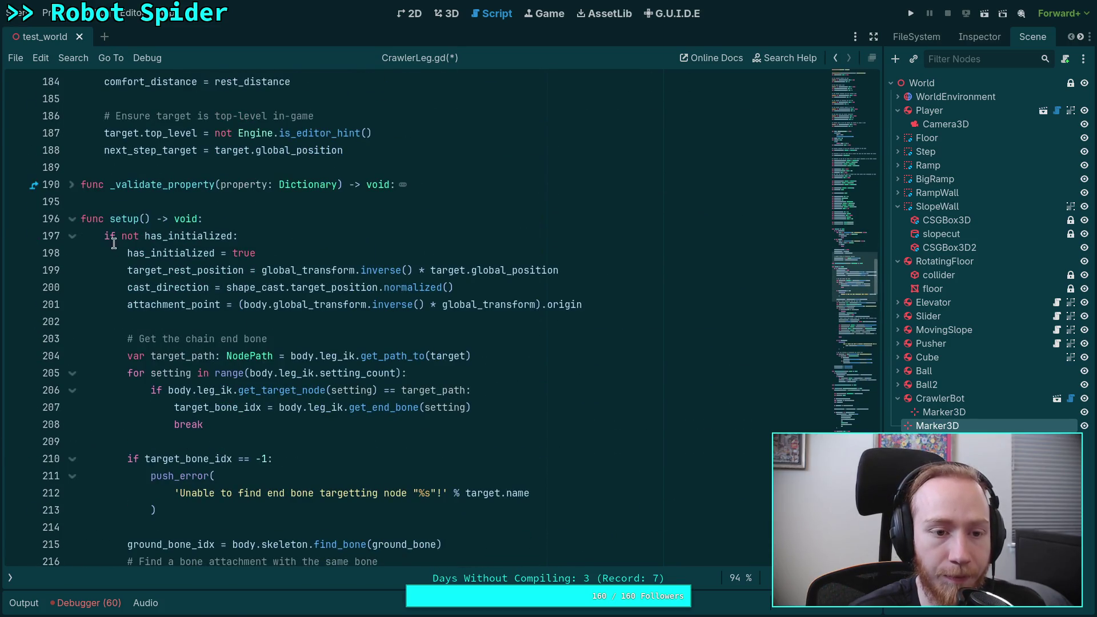
{"action": "scroll", "coordinate": [300, 357], "scroll_direction": "down", "scroll_amount": 6}
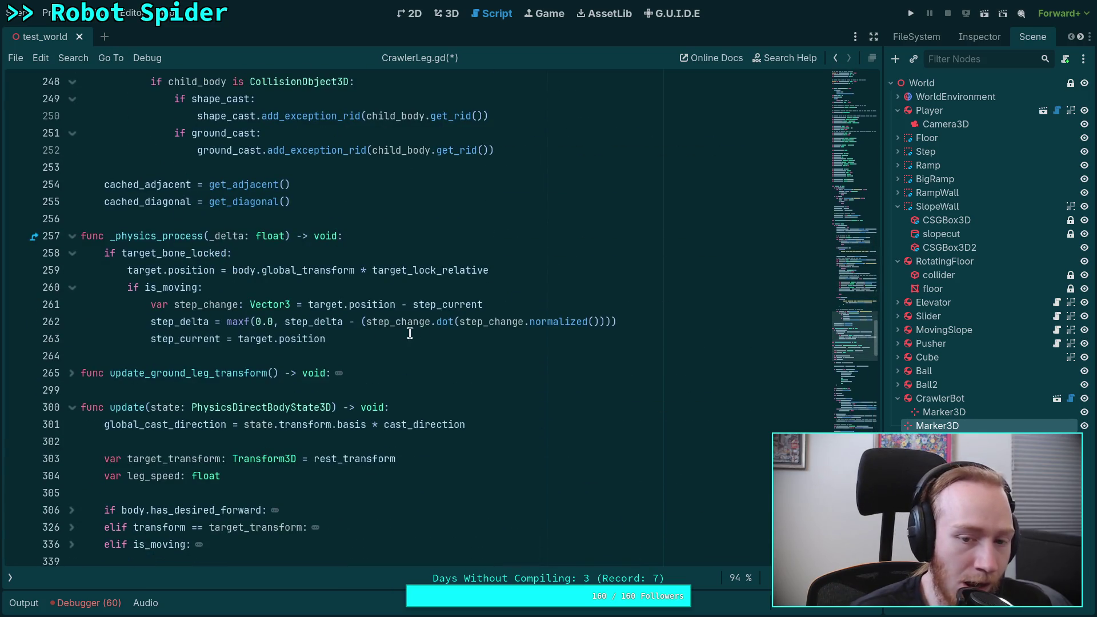
{"action": "left_click_drag", "start_coordinate": [309, 304], "coordinate": [507, 305]}
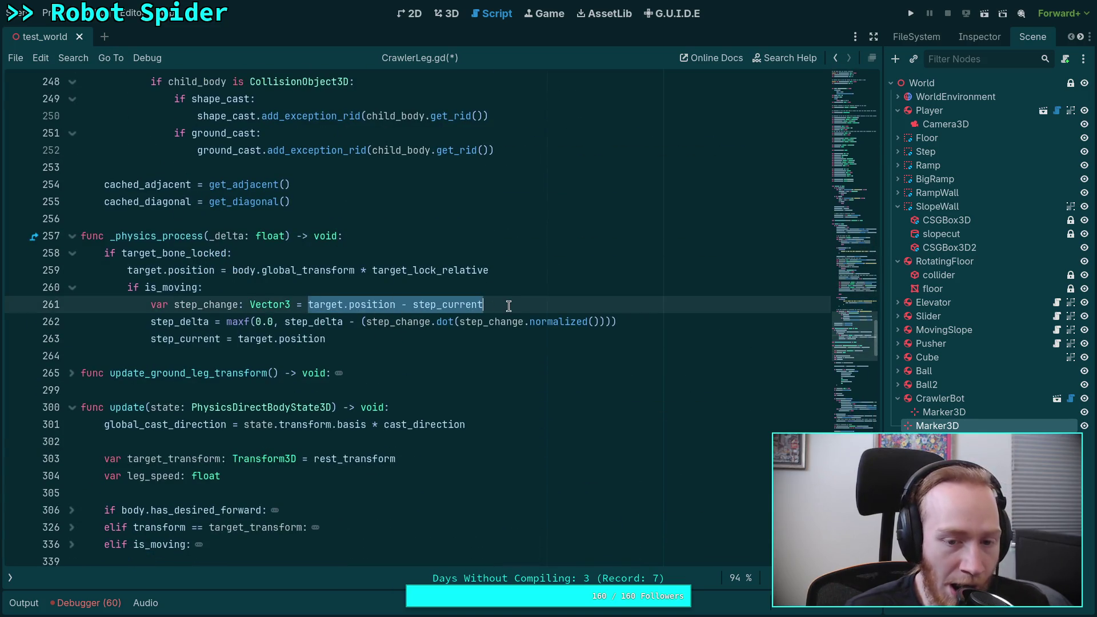
{"action": "type", "text": "("}
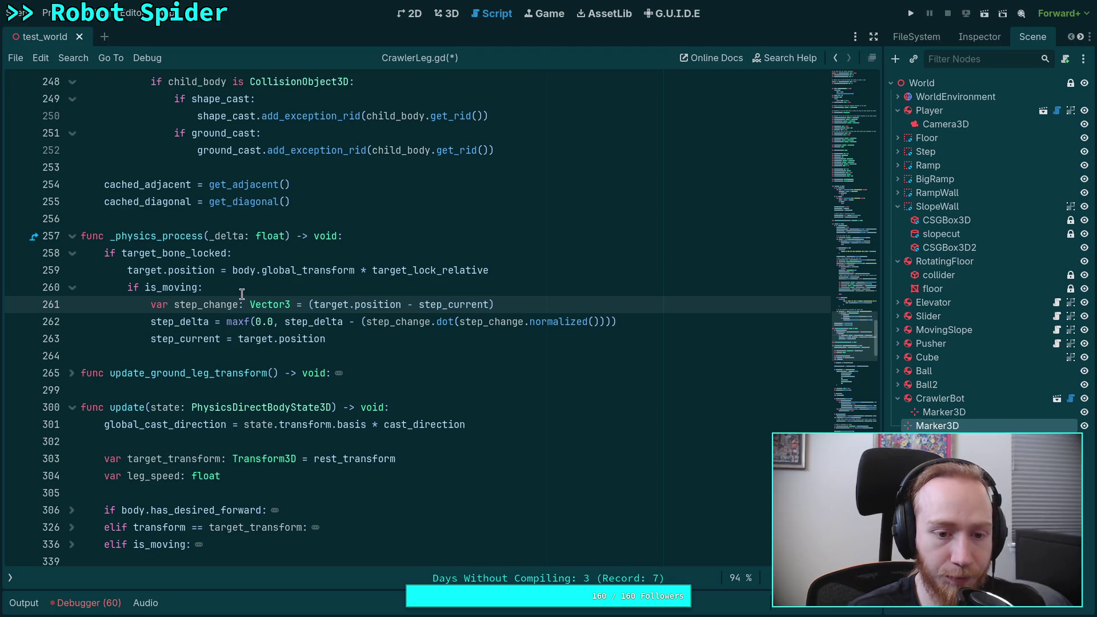
{"action": "double_click", "coordinate": [265, 303]}
{"action": "type", "text": "float"}
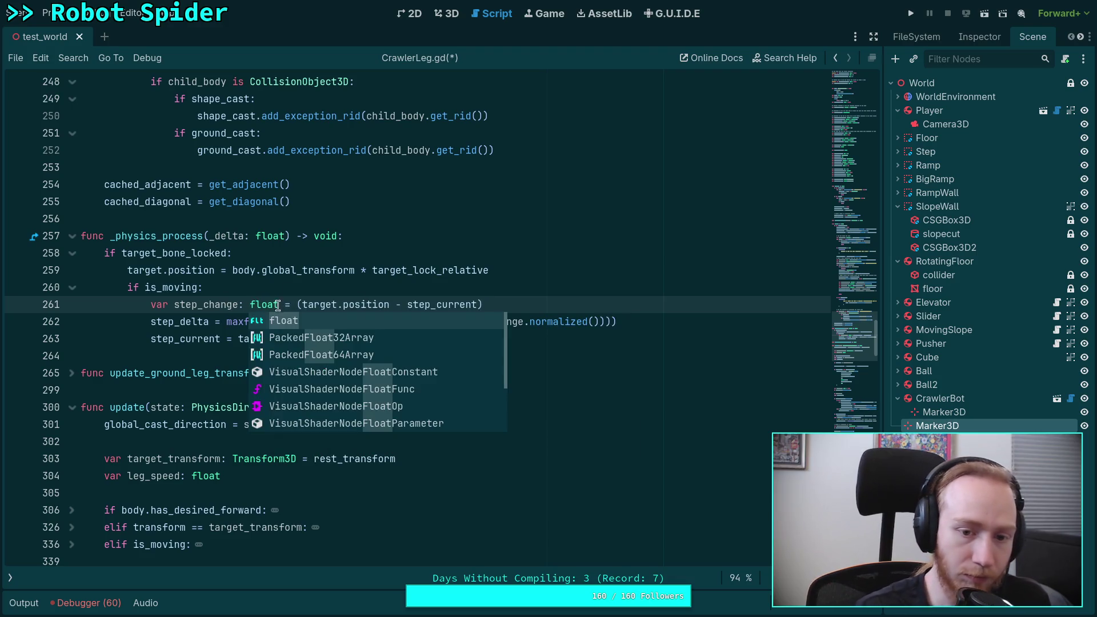
{"action": "left_click", "coordinate": [545, 301]}
{"action": "type", "text": ".le"}
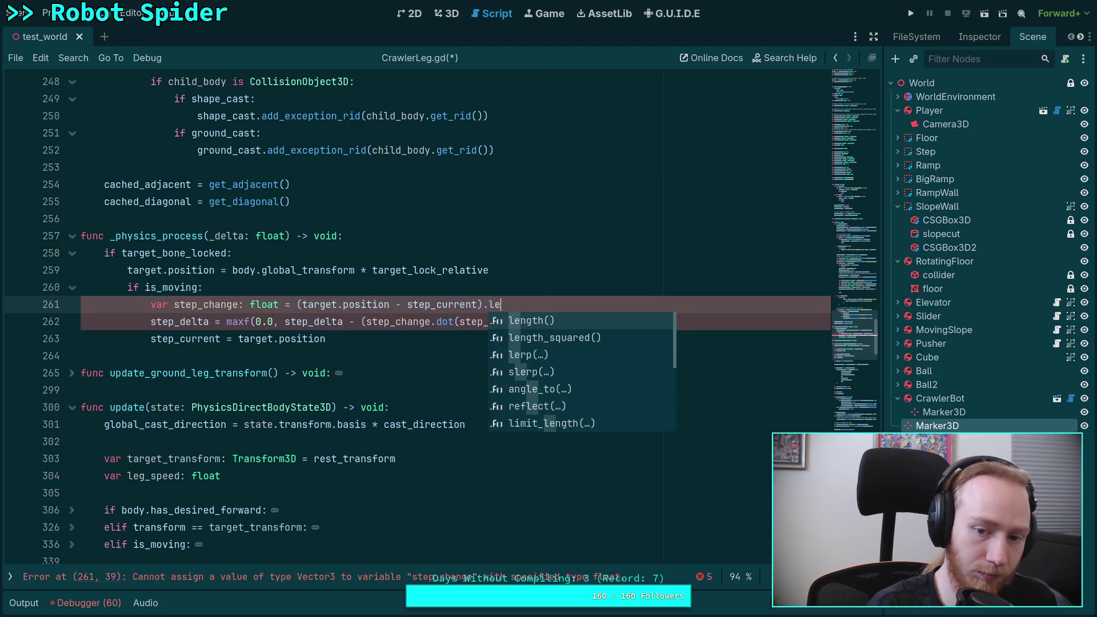
{"action": "key", "text": "Return"}
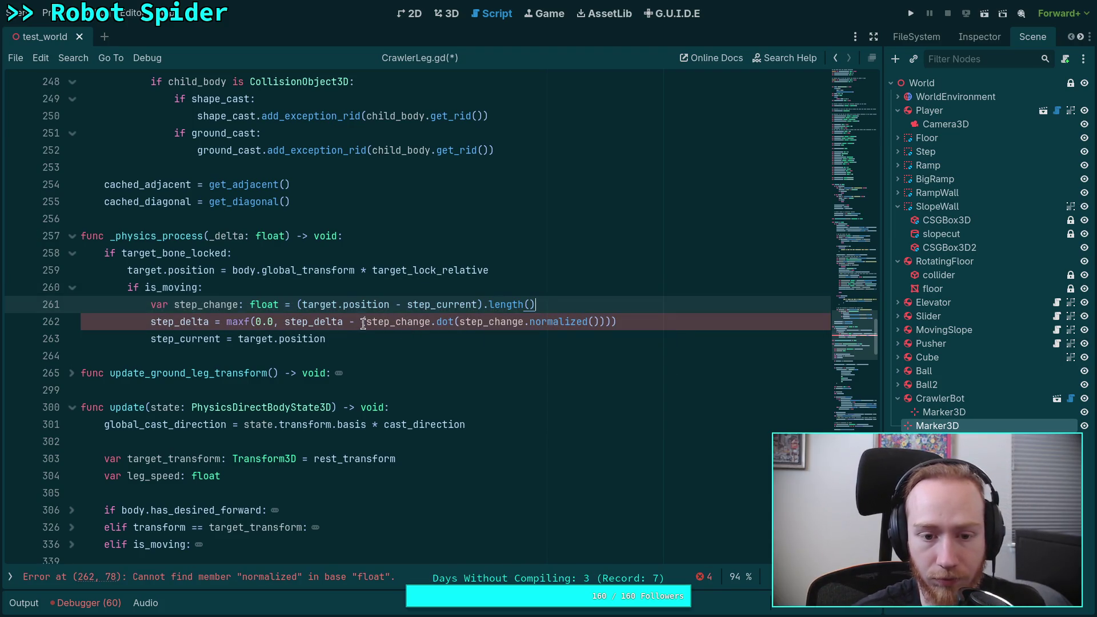
Remove the extra parenthesis and the .dot(step_change.normalized()) call from line 262.
{"action": "left_click", "coordinate": [364, 324]}
{"action": "key", "text": "Delete"}
{"action": "left_click_drag", "start_coordinate": [426, 322], "coordinate": [604, 321]}
{"action": "key", "text": "Delete"}
{"action": "left_click", "coordinate": [484, 349]}
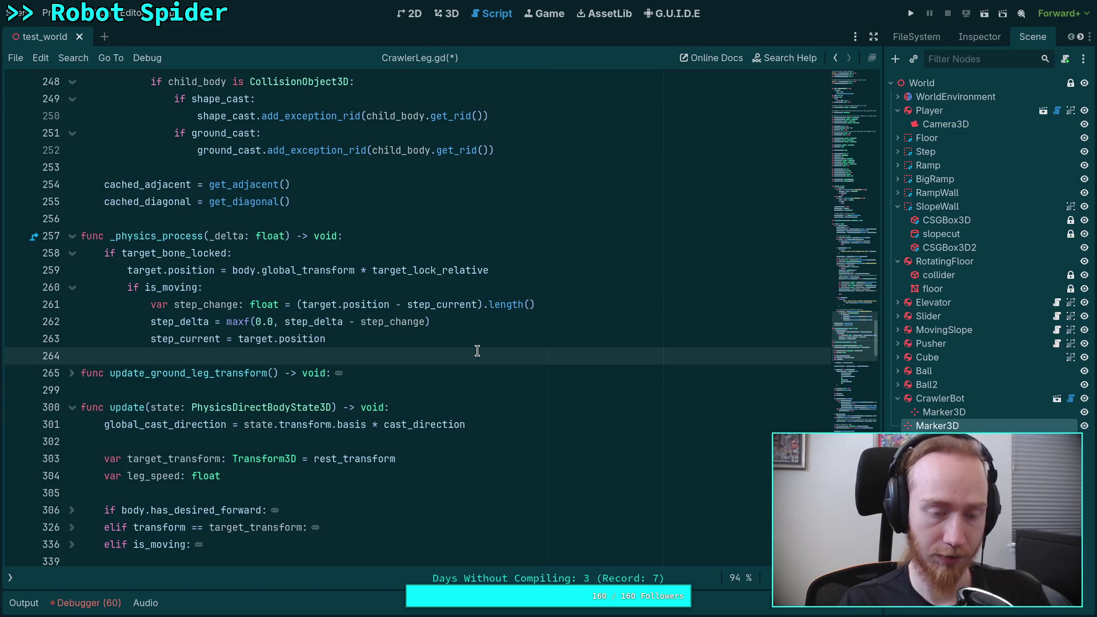
{"action": "scroll", "coordinate": [477, 351], "scroll_direction": "down", "scroll_amount": 3}
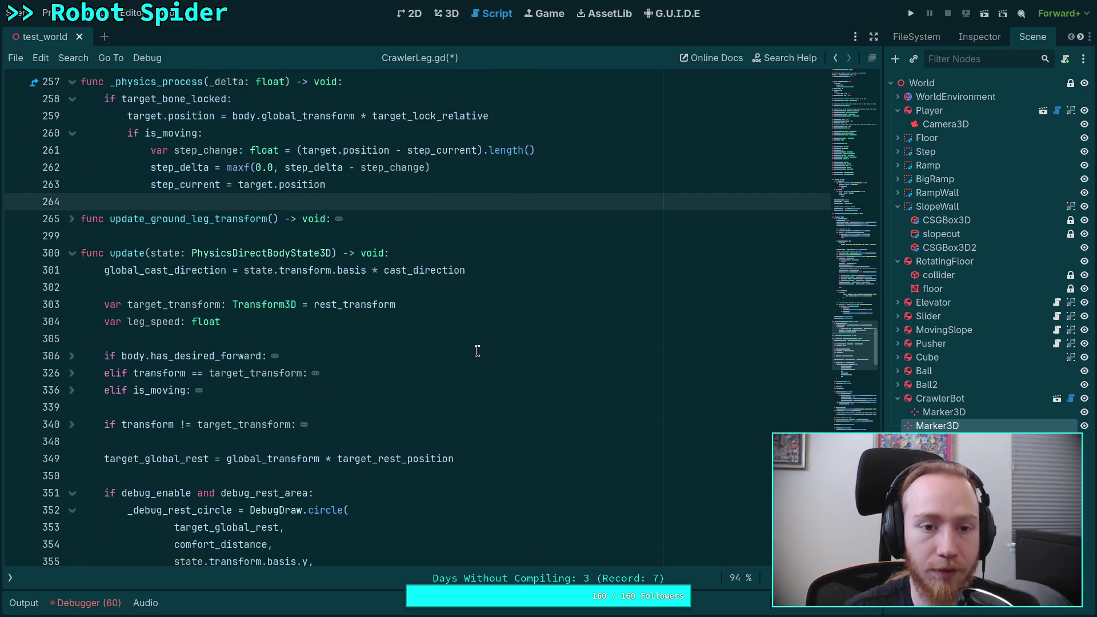
Review line 441's step_change length expression, then save and launch the spider scene.
{"action": "scroll", "coordinate": [443, 349], "scroll_direction": "down", "scroll_amount": 20}
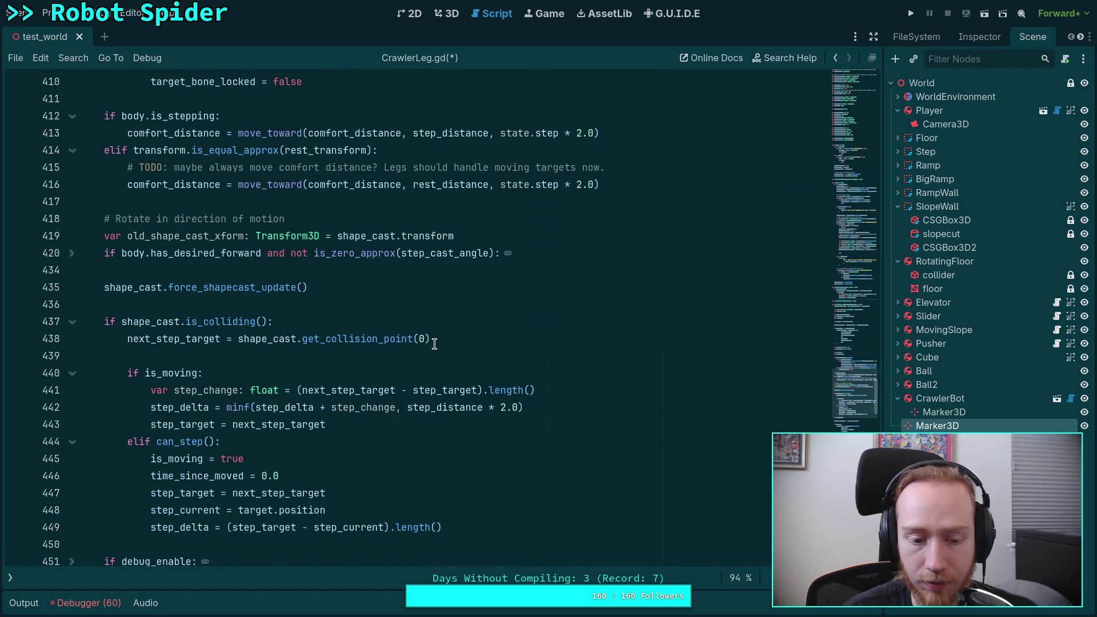
{"action": "scroll", "coordinate": [434, 343], "scroll_direction": "down", "scroll_amount": 3}
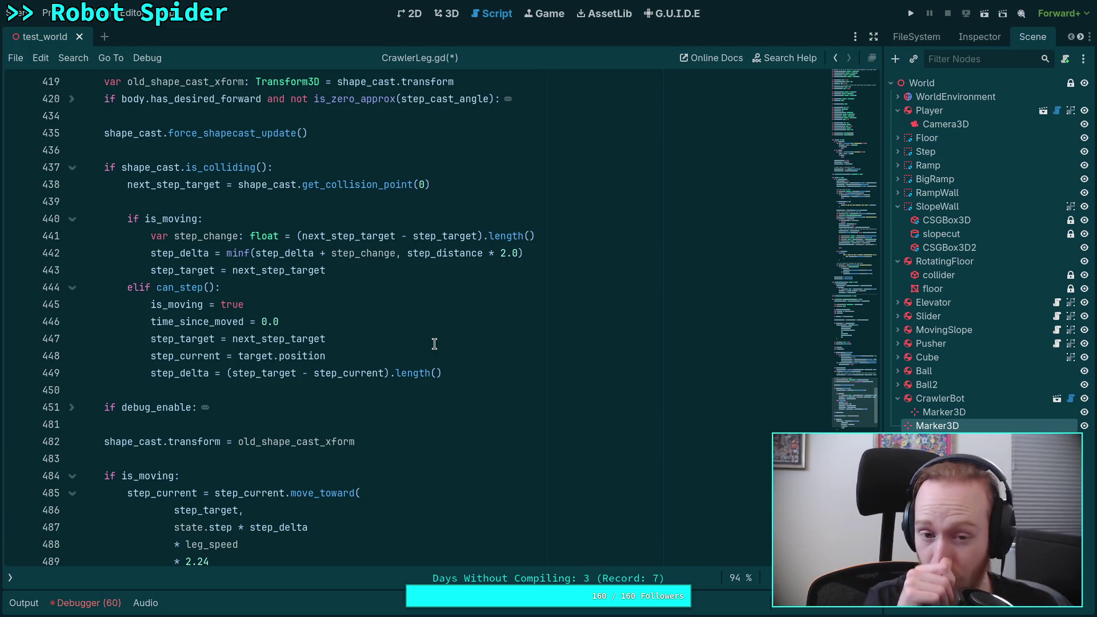
{"action": "left_click_drag", "start_coordinate": [297, 236], "coordinate": [535, 236]}
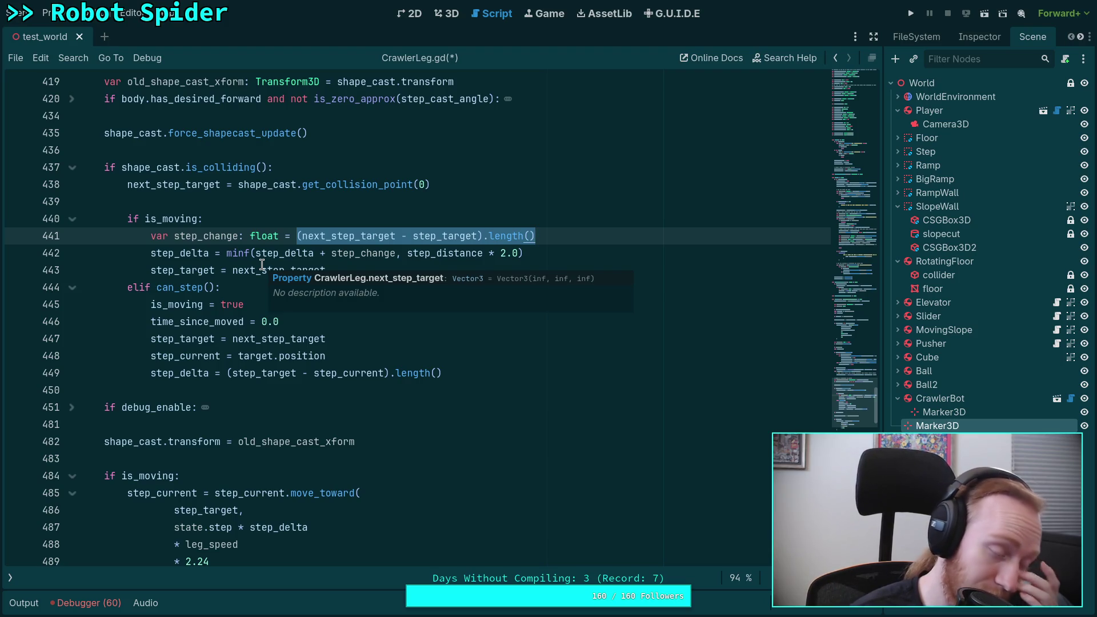
{"action": "left_click", "coordinate": [319, 223]}
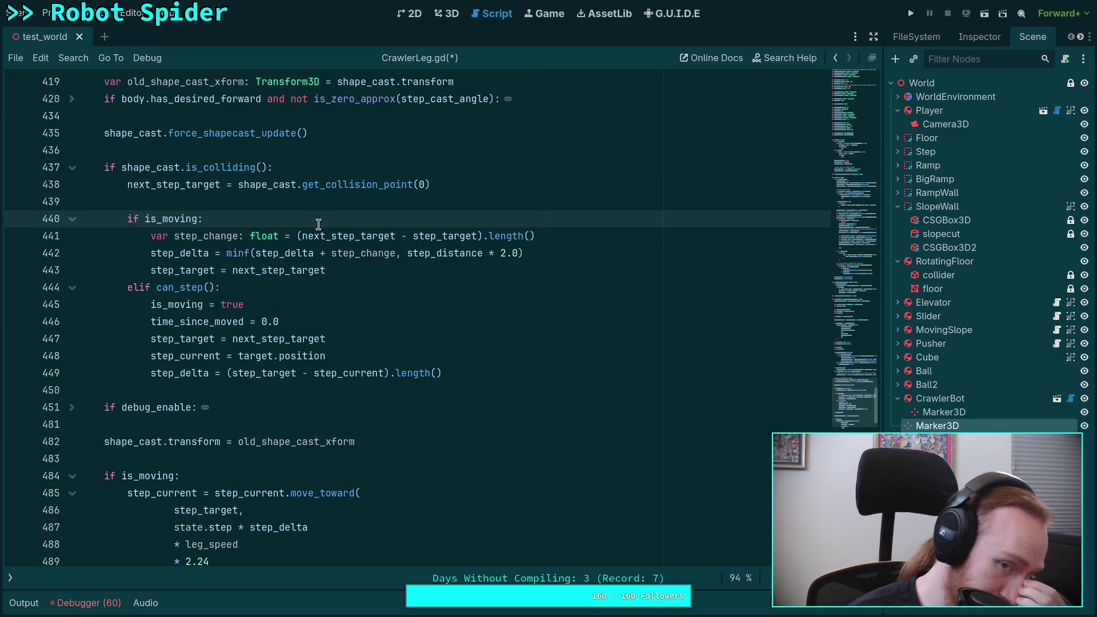
{"action": "left_click", "coordinate": [910, 14]}
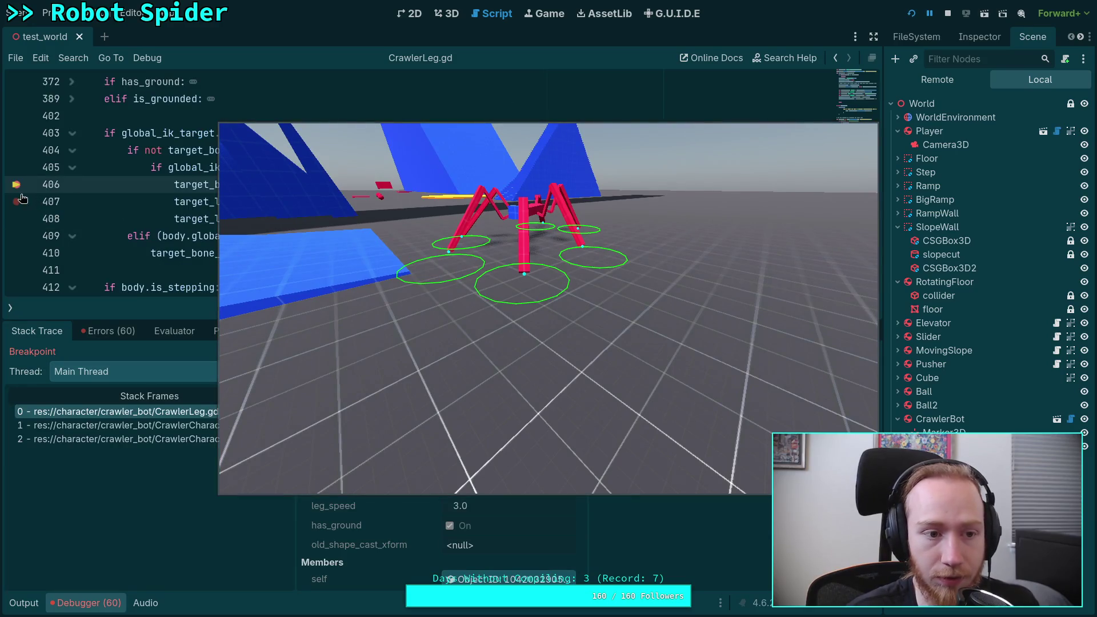
Stop the spider test, rerun it briefly, stop it again and collapse the Output panel.
{"action": "left_click", "coordinate": [947, 13]}
{"action": "left_click", "coordinate": [912, 14]}
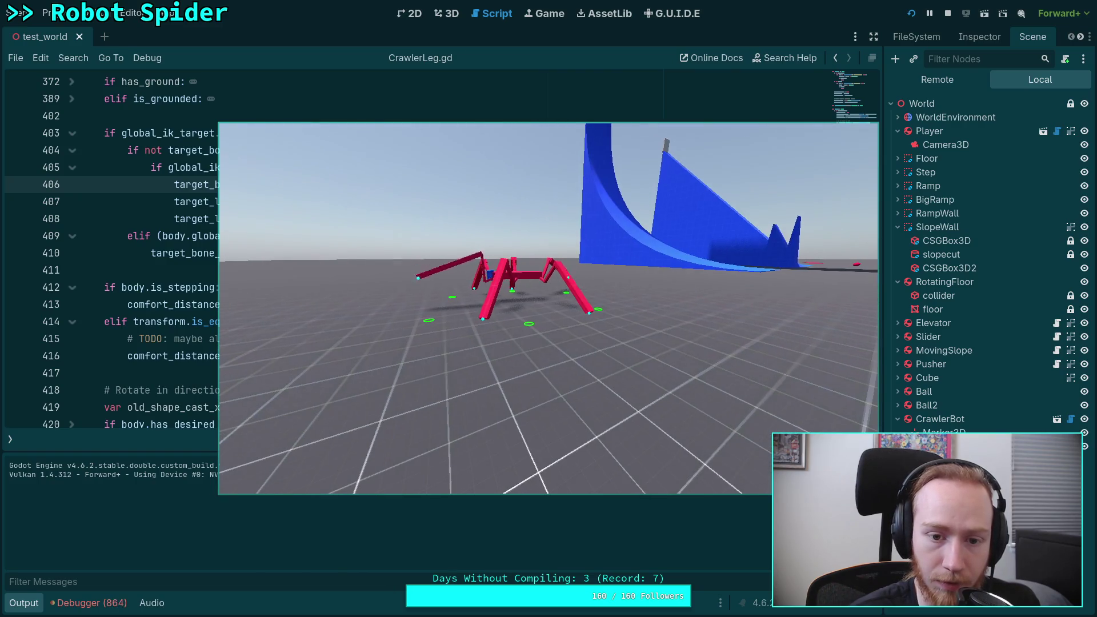
{"action": "left_click", "coordinate": [948, 13]}
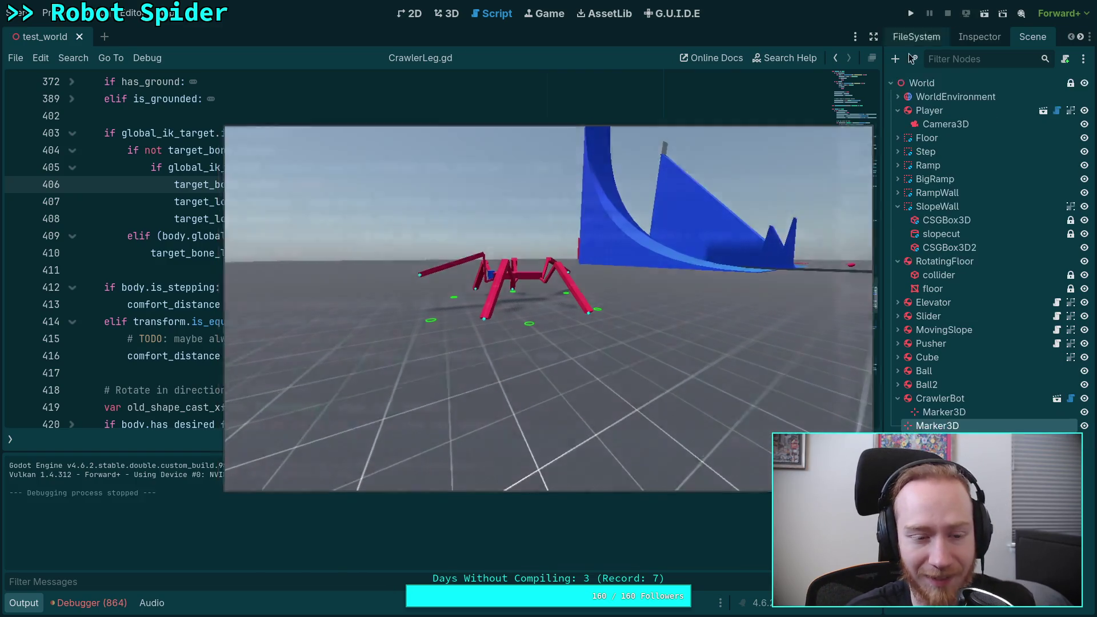
{"action": "left_click", "coordinate": [29, 603]}
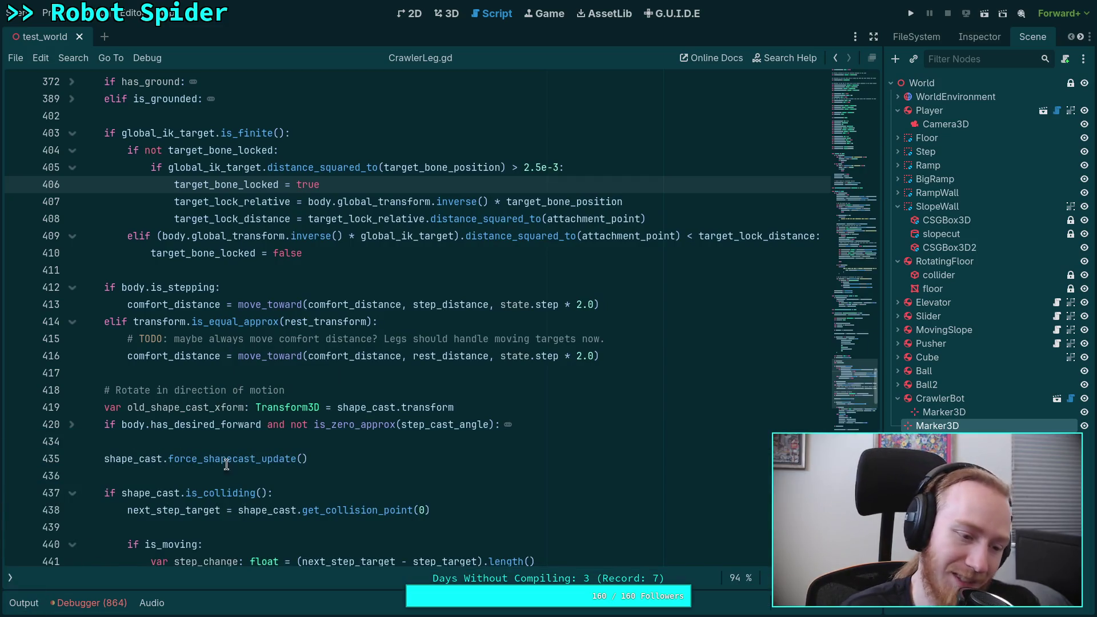
Delete the var step_change and step_delta = maxf lines from the is_moving block.
{"action": "scroll", "coordinate": [290, 438], "scroll_direction": "up", "scroll_amount": 9}
{"action": "scroll", "coordinate": [290, 439], "scroll_direction": "up", "scroll_amount": 9}
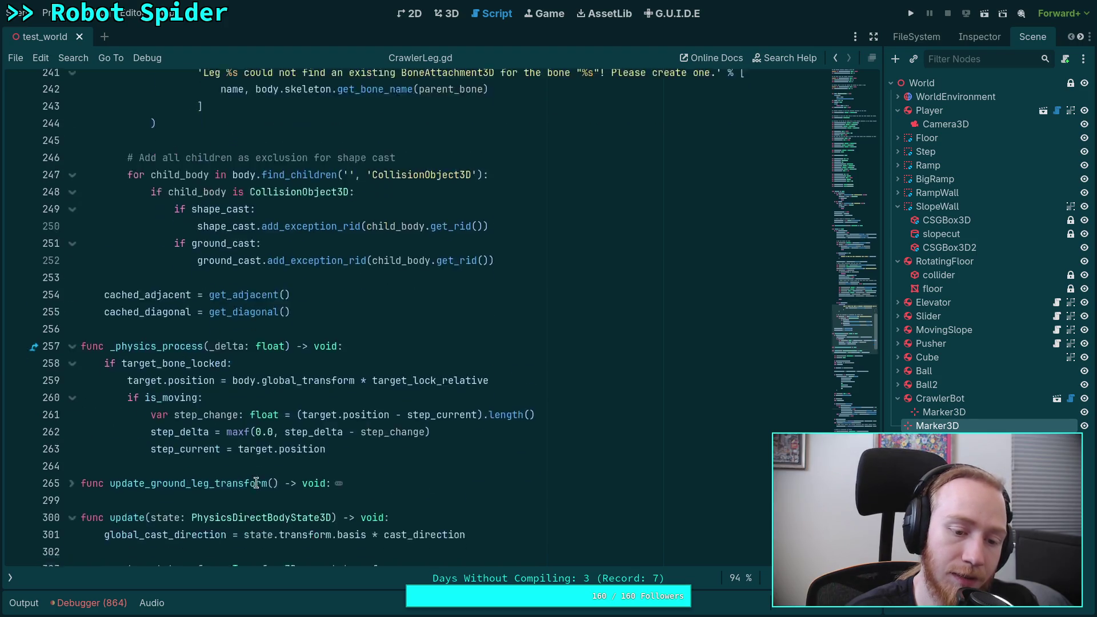
{"action": "scroll", "coordinate": [377, 415], "scroll_direction": "down", "scroll_amount": 1}
{"action": "left_click", "coordinate": [458, 390]}
{"action": "left_click_drag", "start_coordinate": [458, 390], "coordinate": [462, 351]}
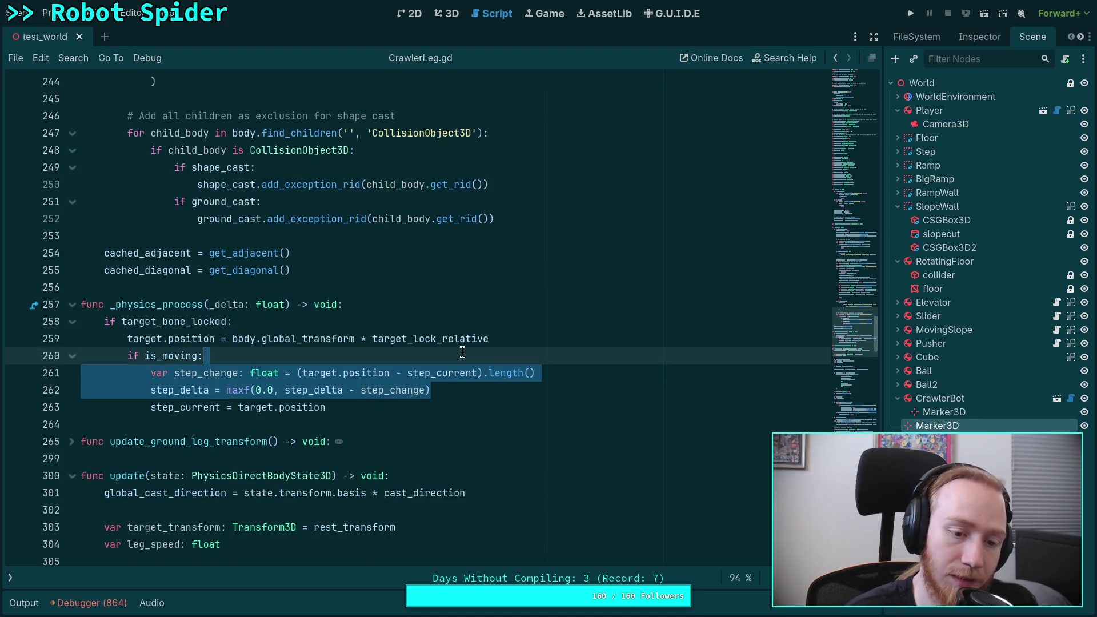
{"action": "key", "text": "BackSpace"}
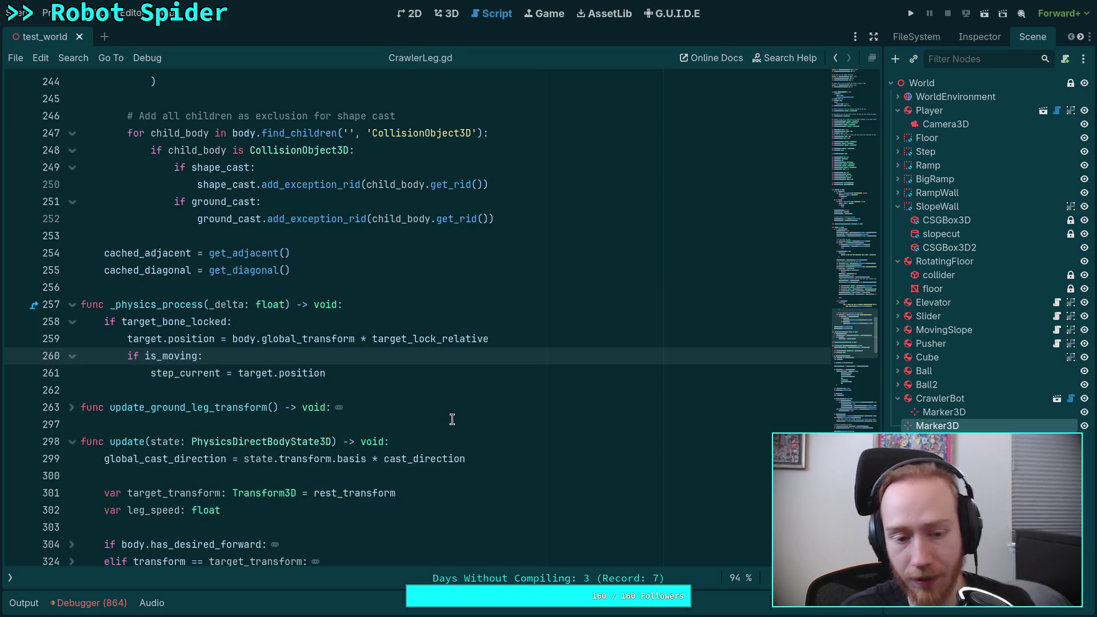
Check the remaining uses of is_moving and step_current further down the script.
{"action": "left_click_drag", "start_coordinate": [326, 373], "coordinate": [148, 374]}
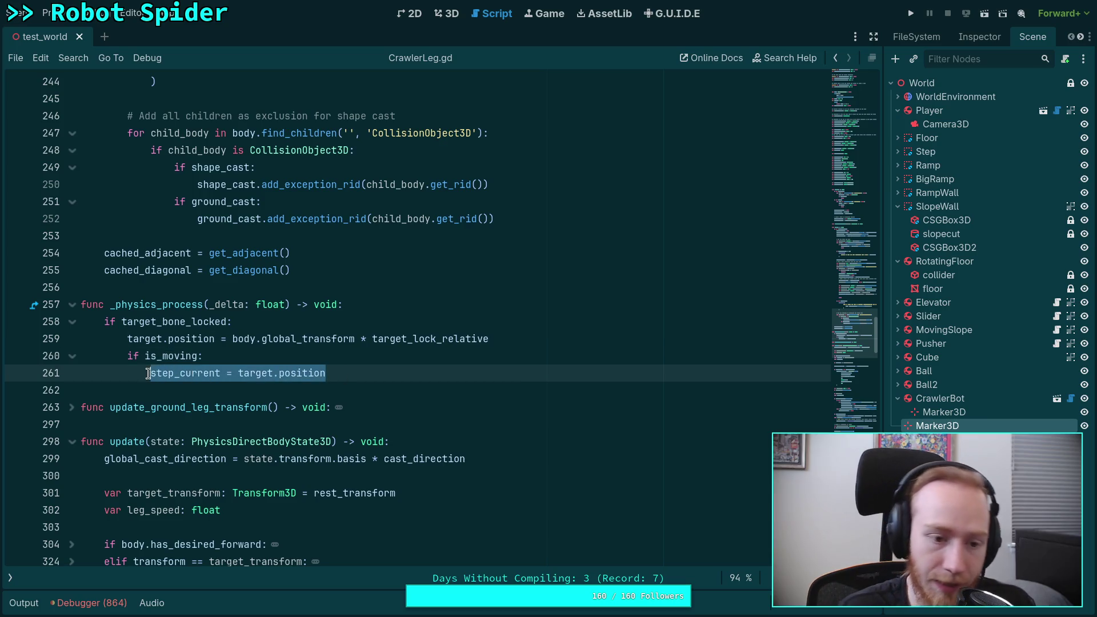
{"action": "scroll", "coordinate": [206, 466], "scroll_direction": "down", "scroll_amount": 2}
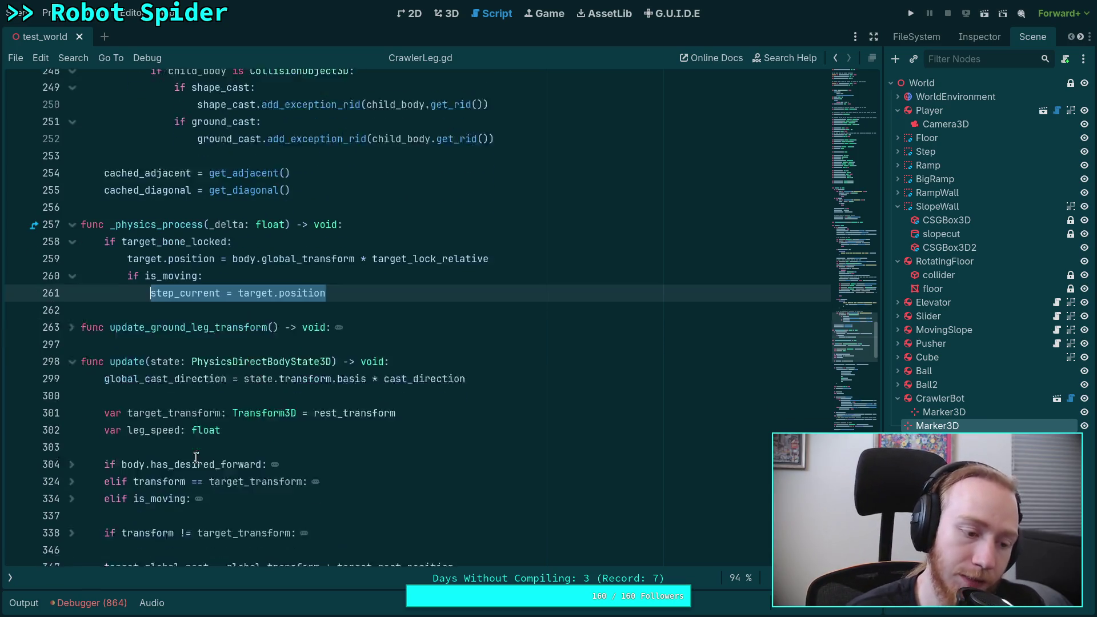
{"action": "scroll", "coordinate": [183, 456], "scroll_direction": "down", "scroll_amount": 1}
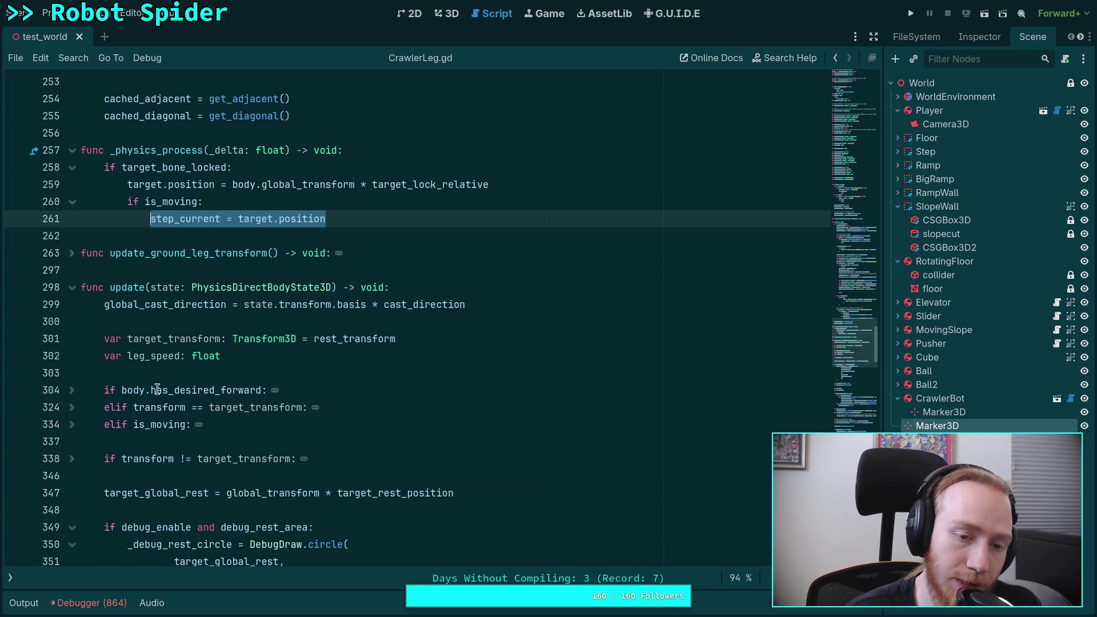
{"action": "double_click", "coordinate": [172, 201]}
{"action": "double_click", "coordinate": [188, 219]}
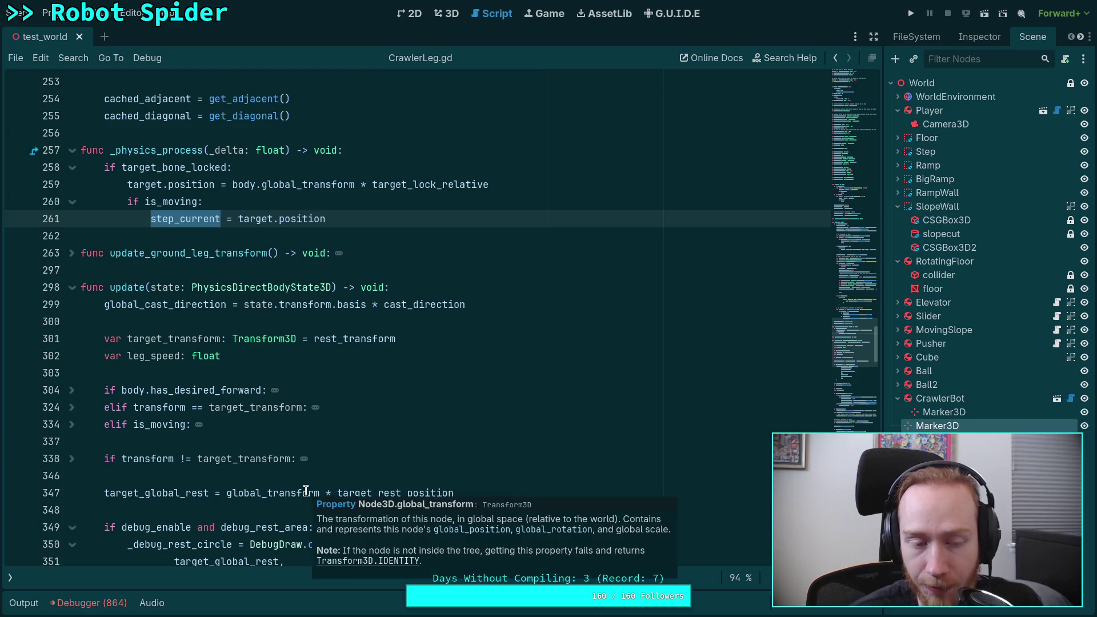
{"action": "left_click", "coordinate": [193, 477]}
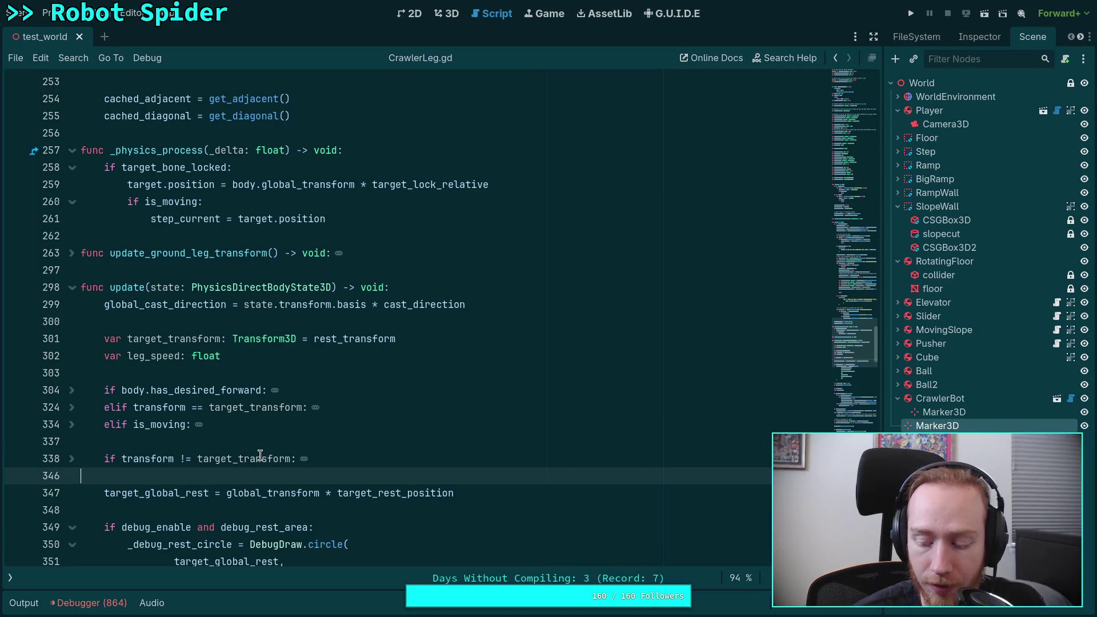
{"action": "mouse_move", "coordinate": [260, 454]}
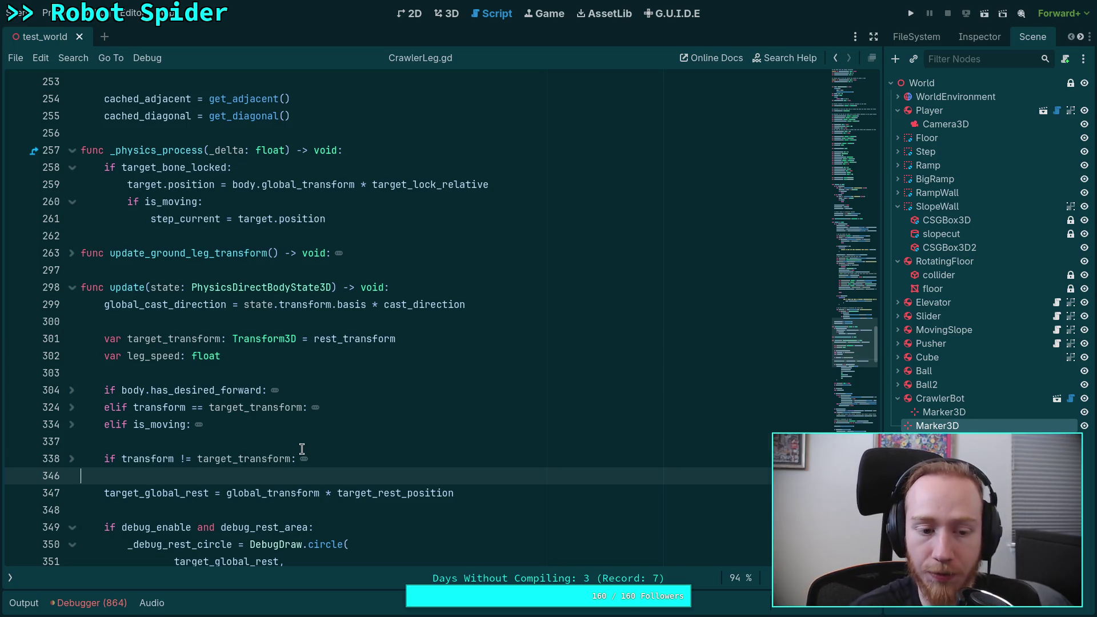
{"action": "left_click", "coordinate": [302, 449]}
{"action": "scroll", "coordinate": [303, 450], "scroll_direction": "down", "scroll_amount": 6}
{"action": "scroll", "coordinate": [305, 452], "scroll_direction": "down", "scroll_amount": 1}
{"action": "scroll", "coordinate": [305, 451], "scroll_direction": "down", "scroll_amount": 15}
{"action": "scroll", "coordinate": [350, 409], "scroll_direction": "down", "scroll_amount": 4}
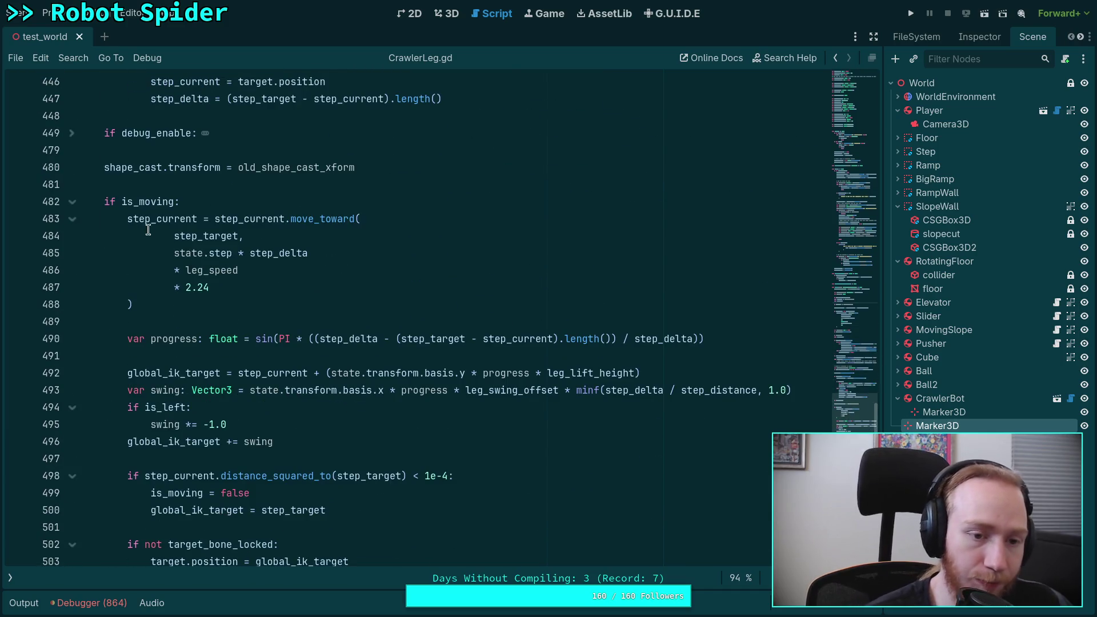
{"action": "double_click", "coordinate": [188, 218]}
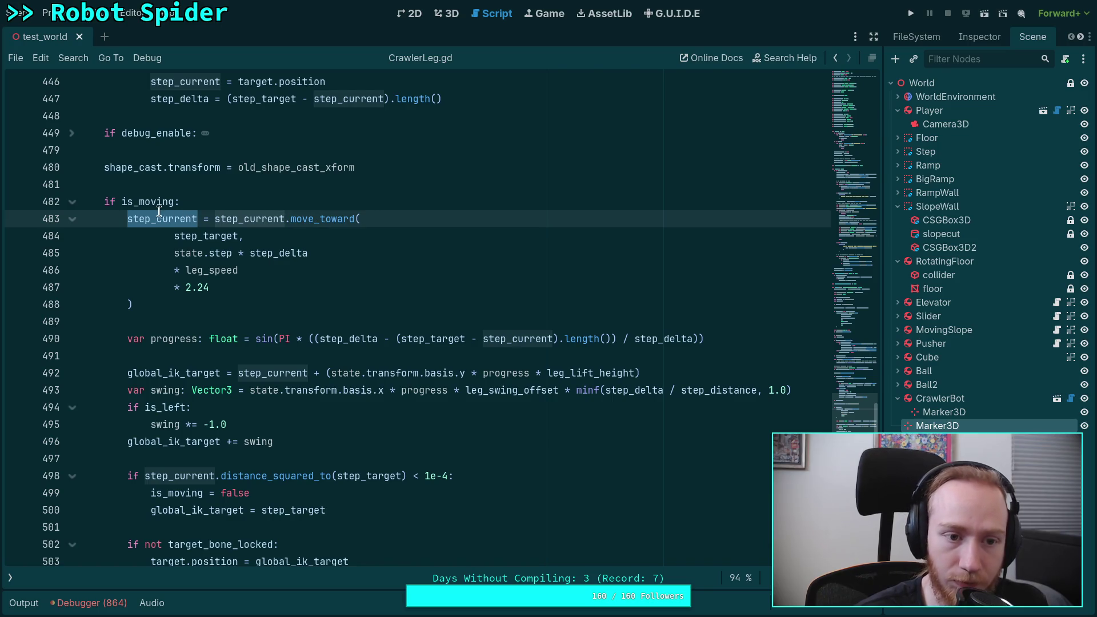
{"action": "scroll", "coordinate": [189, 251], "scroll_direction": "up", "scroll_amount": 2}
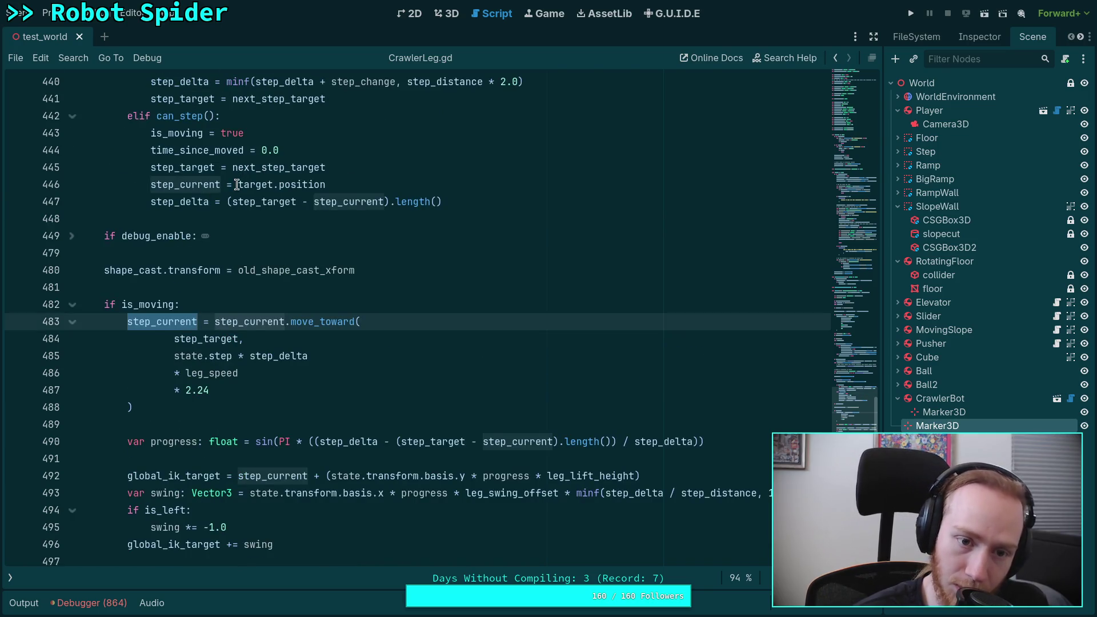
{"action": "left_click_drag", "start_coordinate": [238, 184], "coordinate": [327, 182]}
{"action": "double_click", "coordinate": [186, 185]}
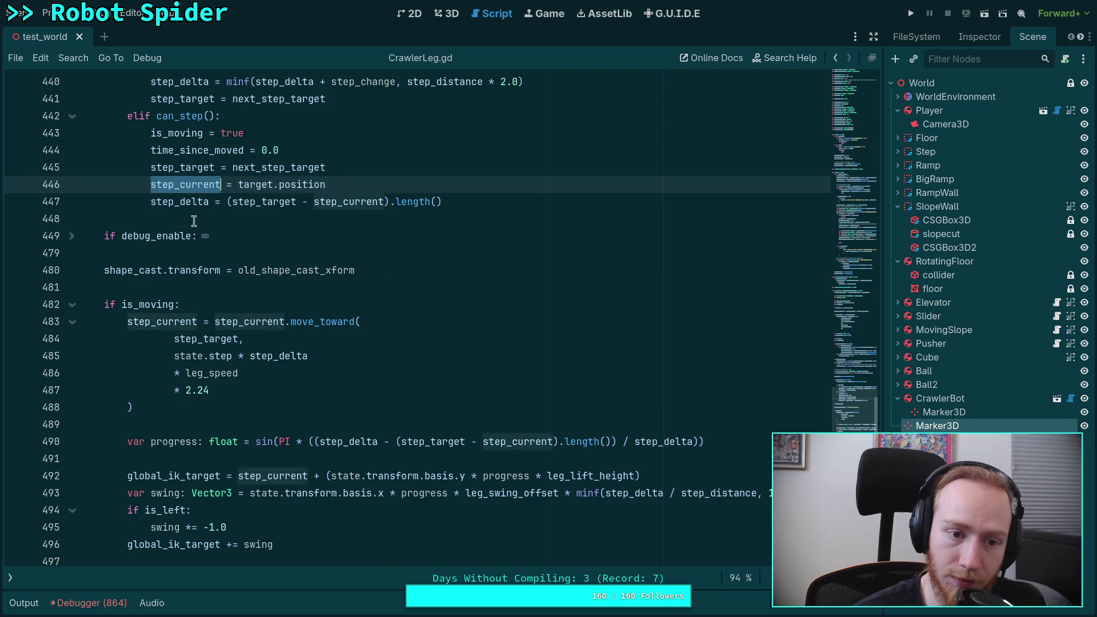
{"action": "scroll", "coordinate": [284, 421], "scroll_direction": "down", "scroll_amount": 2}
{"action": "scroll", "coordinate": [340, 455], "scroll_direction": "down", "scroll_amount": 1}
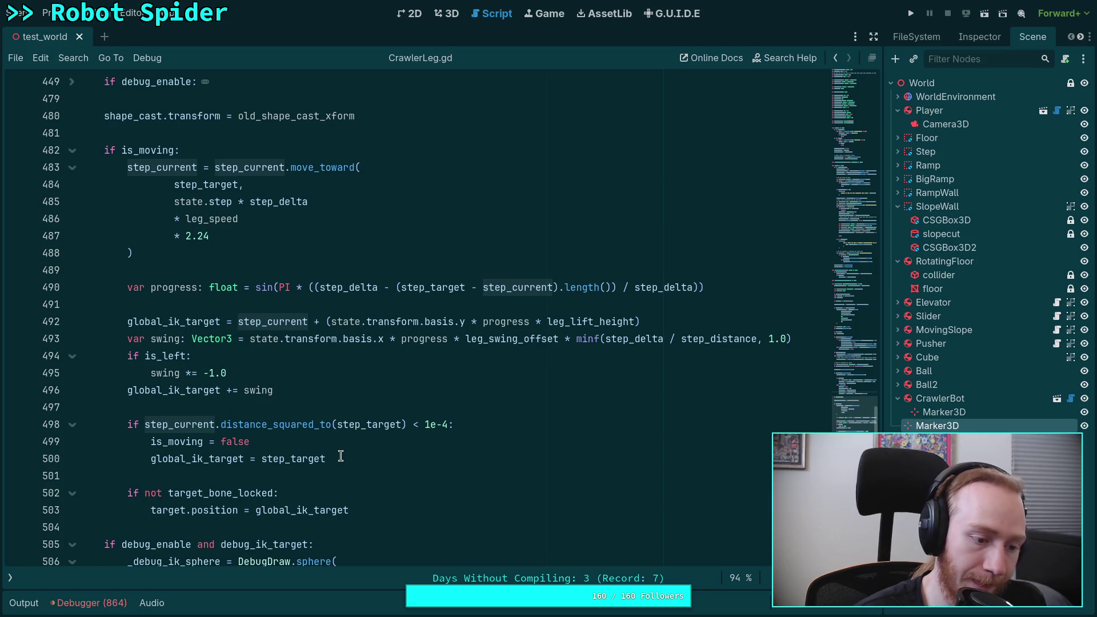
{"action": "scroll", "coordinate": [340, 455], "scroll_direction": "up", "scroll_amount": 1}
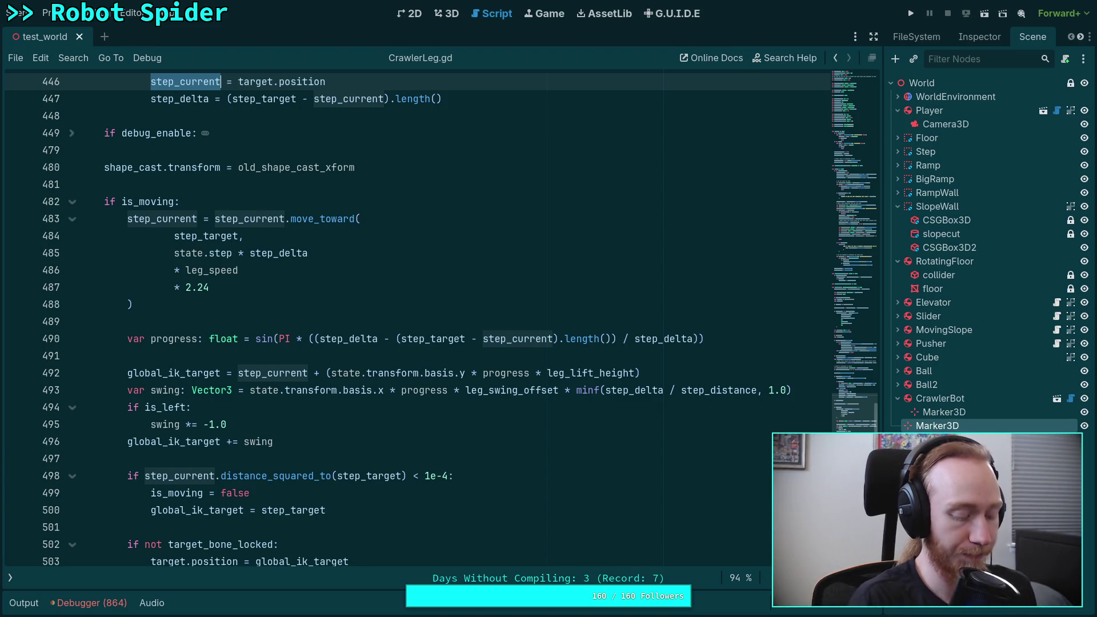
Switch from the Godot script editor to the Crawler Bot note in Obsidian.
{"action": "key", "text": "alt+Tab"}
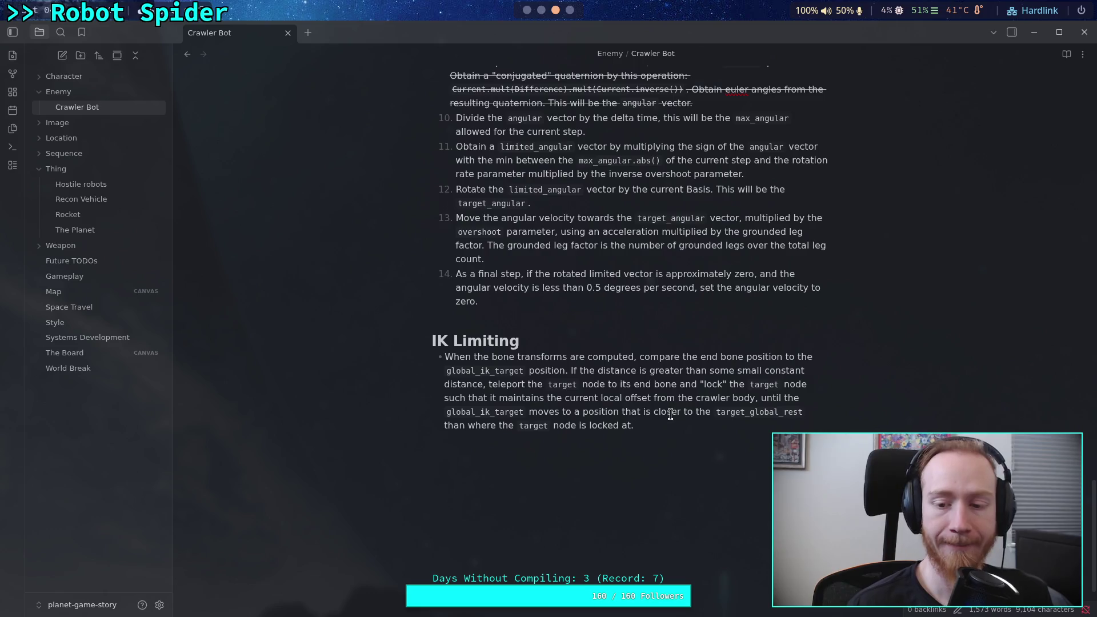
Read the IK Limiting paragraph on locking the target node, then return to Godot.
{"action": "left_click", "coordinate": [654, 413], "text": "shift"}
{"action": "left_click", "coordinate": [661, 423]}
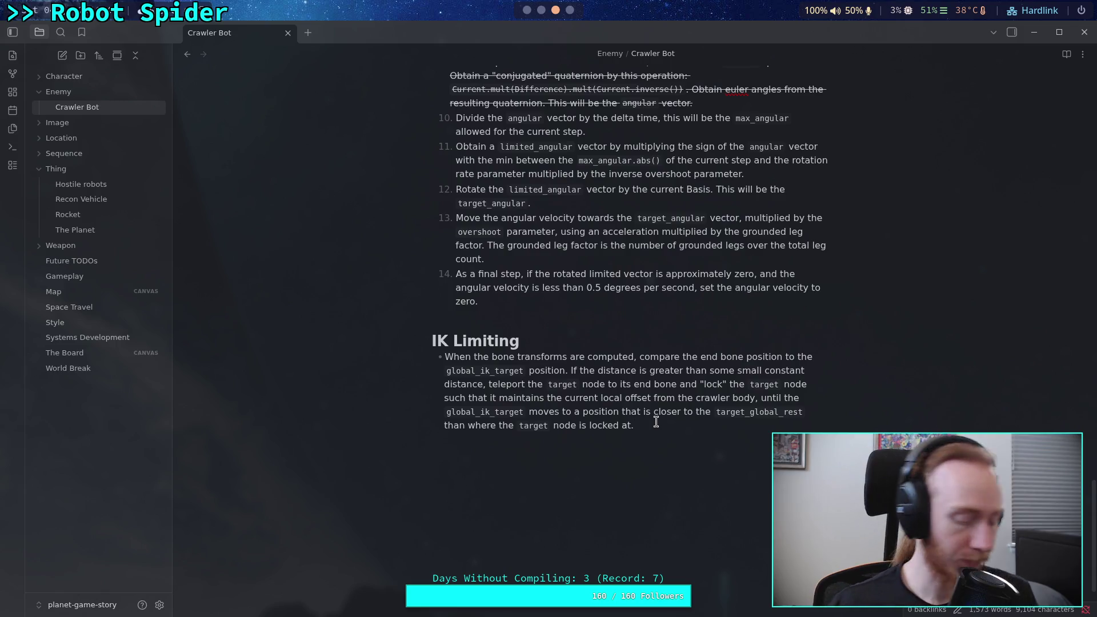
{"action": "key", "text": "alt+Tab"}
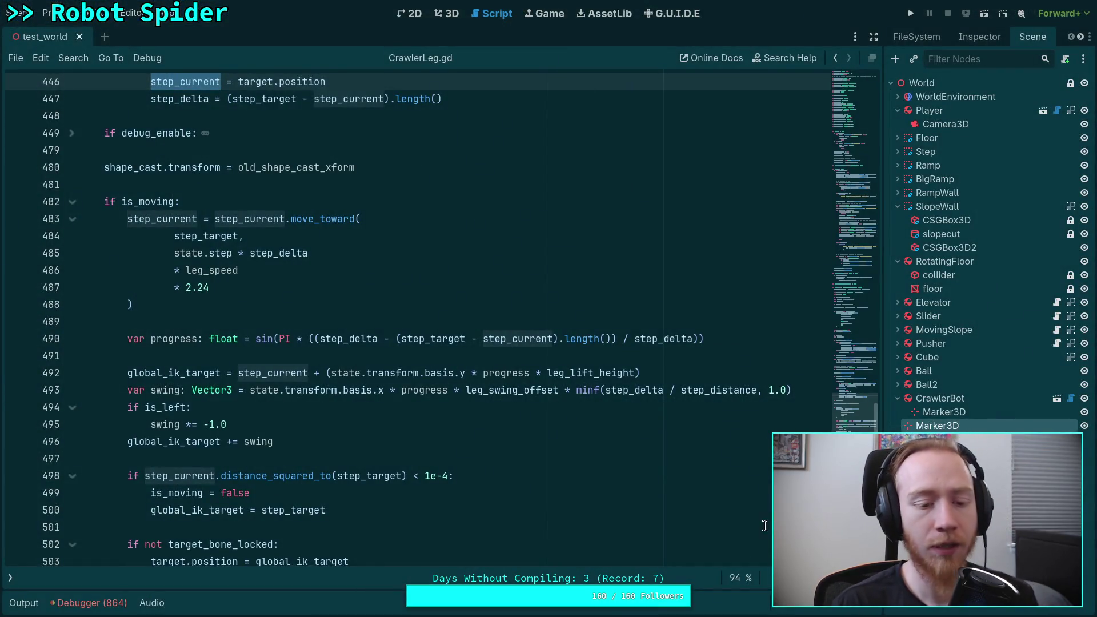
Delete the target_bone_locked condition line so target.position always updates.
{"action": "scroll", "coordinate": [455, 453], "scroll_direction": "down", "scroll_amount": 12}
{"action": "left_click_drag", "start_coordinate": [150, 407], "coordinate": [127, 391]}
{"action": "key", "text": "BackSpace"}
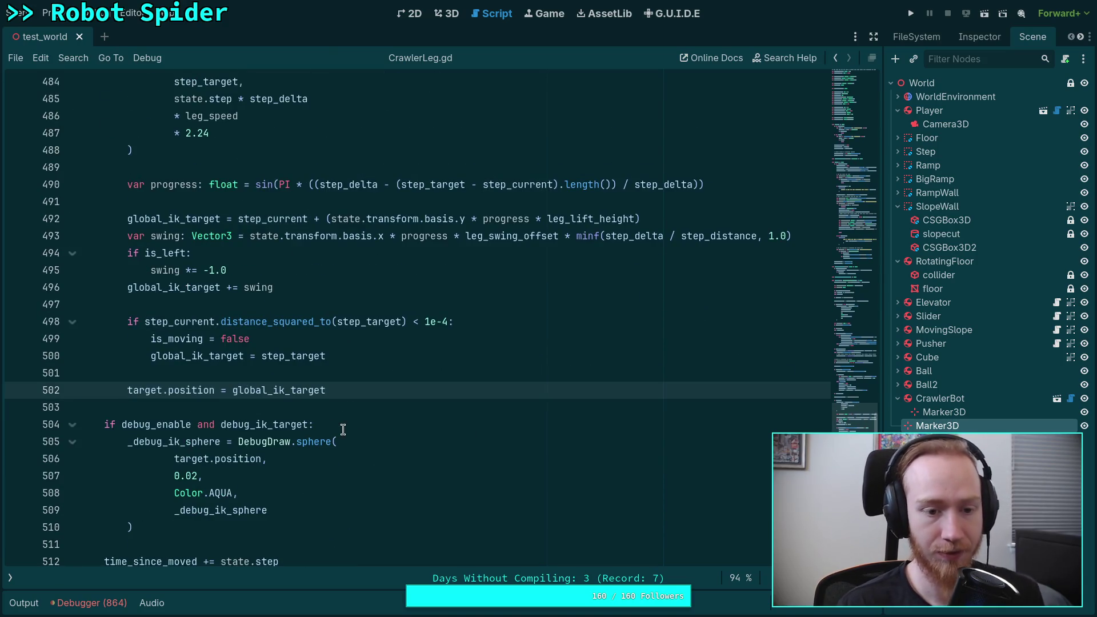
Remove the is_moving step_current reset from _physics_process.
{"action": "scroll", "coordinate": [337, 429], "scroll_direction": "up", "scroll_amount": 5}
{"action": "scroll", "coordinate": [308, 411], "scroll_direction": "up", "scroll_amount": 15}
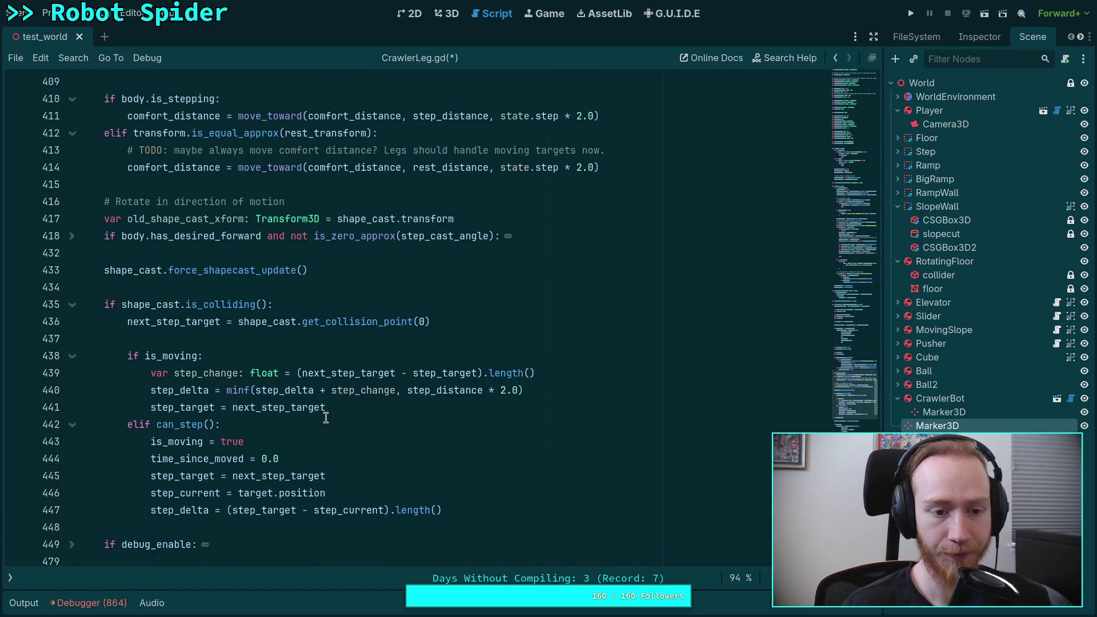
{"action": "scroll", "coordinate": [264, 398], "scroll_direction": "up", "scroll_amount": 6}
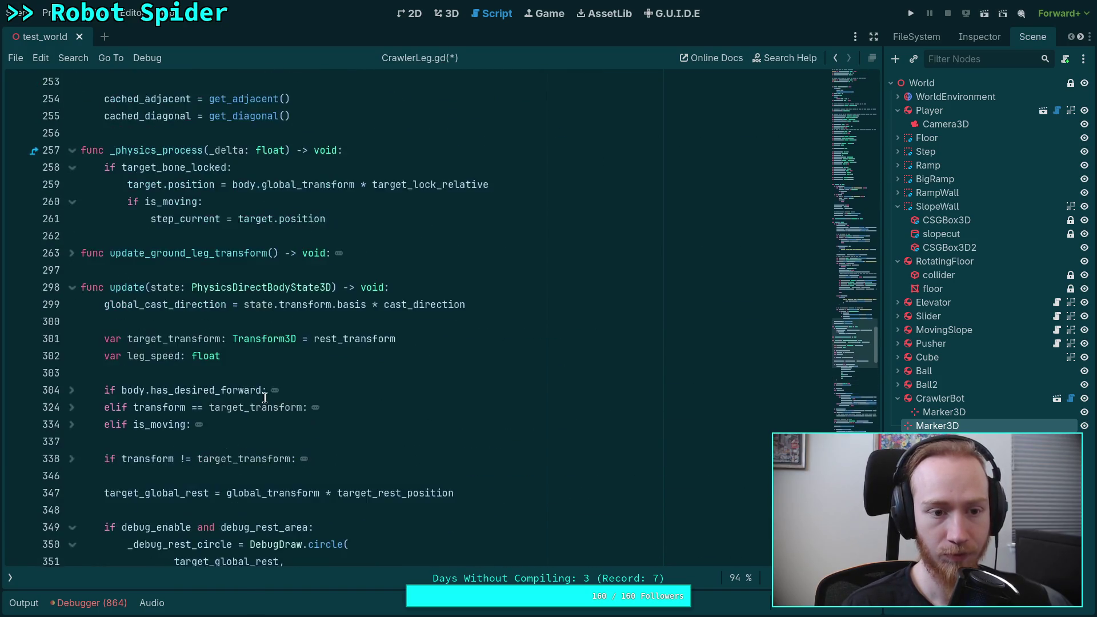
{"action": "left_click_drag", "start_coordinate": [349, 272], "coordinate": [60, 252]}
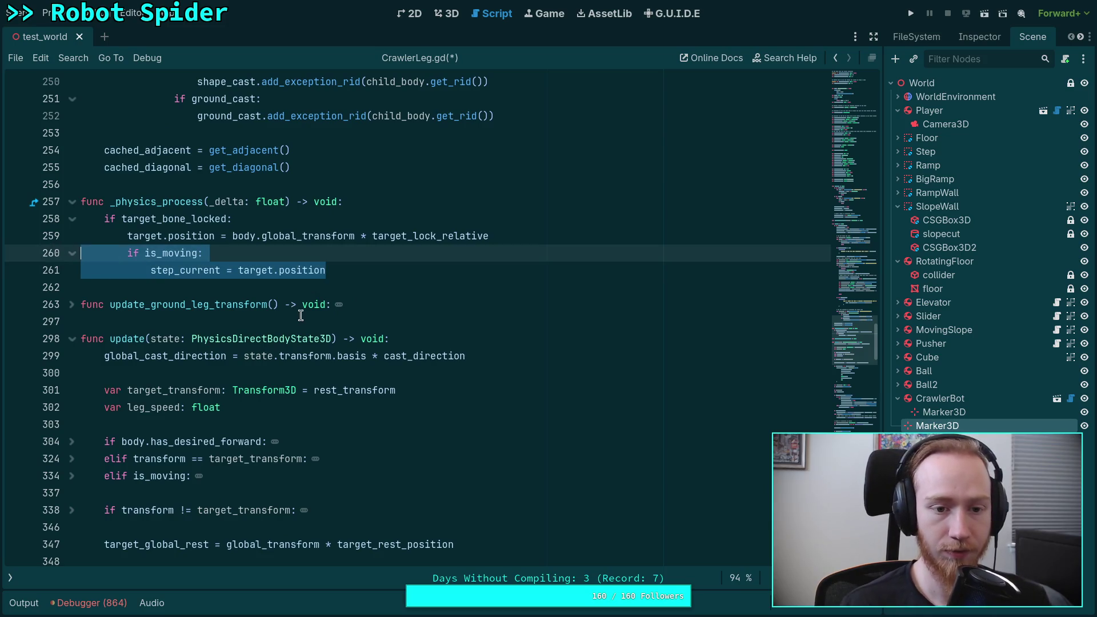
{"action": "key", "text": "BackSpace"}
{"action": "key", "text": "BackSpace"}
Insert a new line after blank line 499, just above target.position = global_ik_target.
{"action": "scroll", "coordinate": [384, 361], "scroll_direction": "down", "scroll_amount": 10}
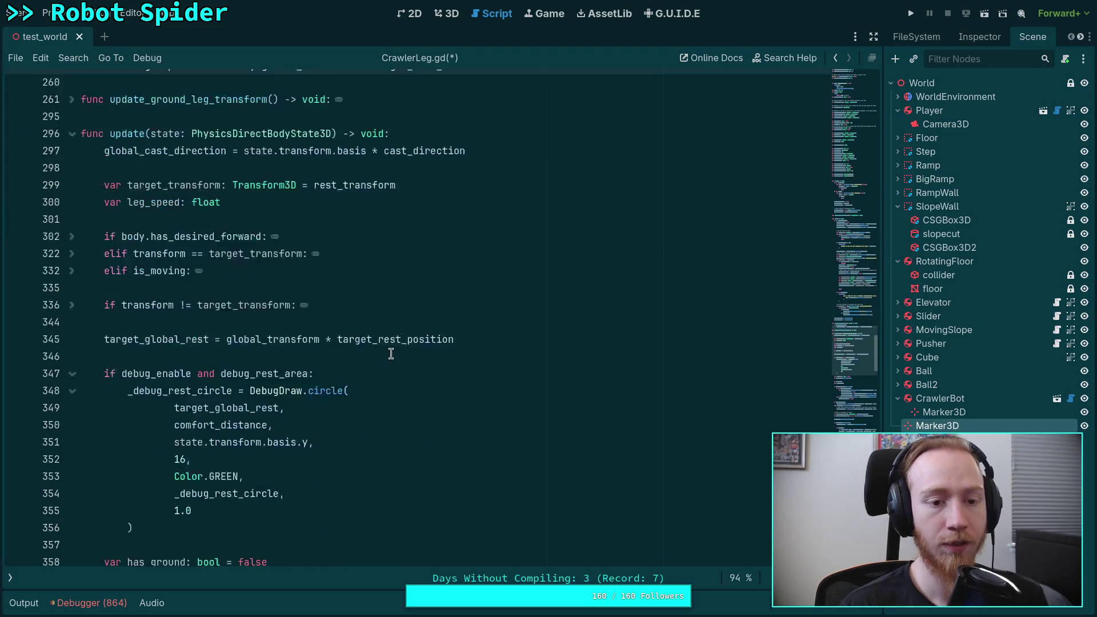
{"action": "scroll", "coordinate": [384, 361], "scroll_direction": "down", "scroll_amount": 10}
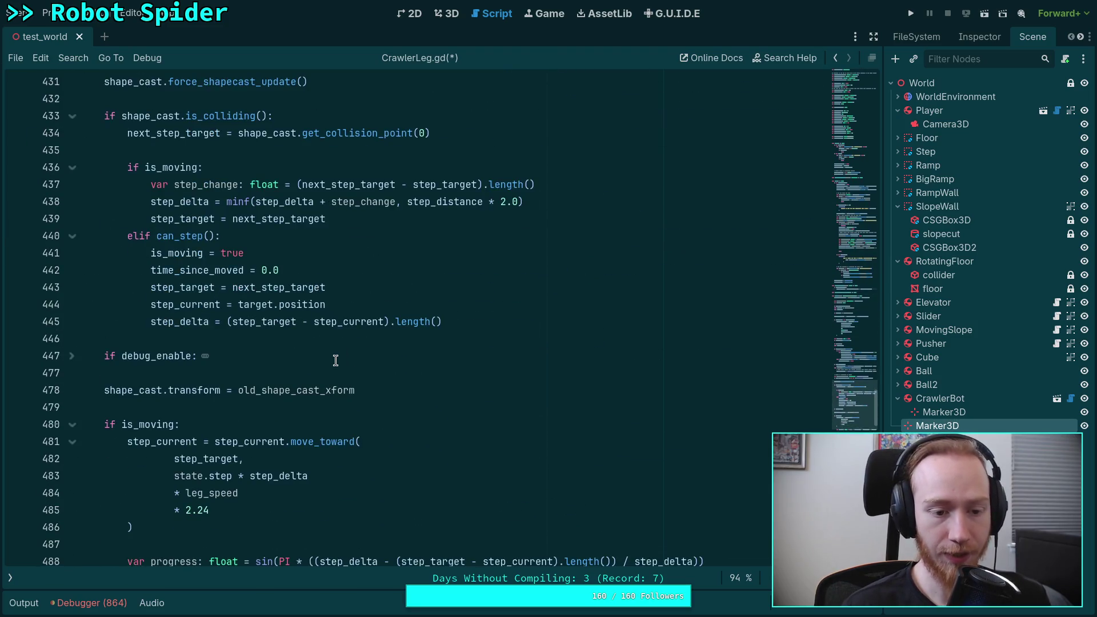
{"action": "scroll", "coordinate": [340, 358], "scroll_direction": "down", "scroll_amount": 4}
{"action": "scroll", "coordinate": [343, 358], "scroll_direction": "up", "scroll_amount": 3}
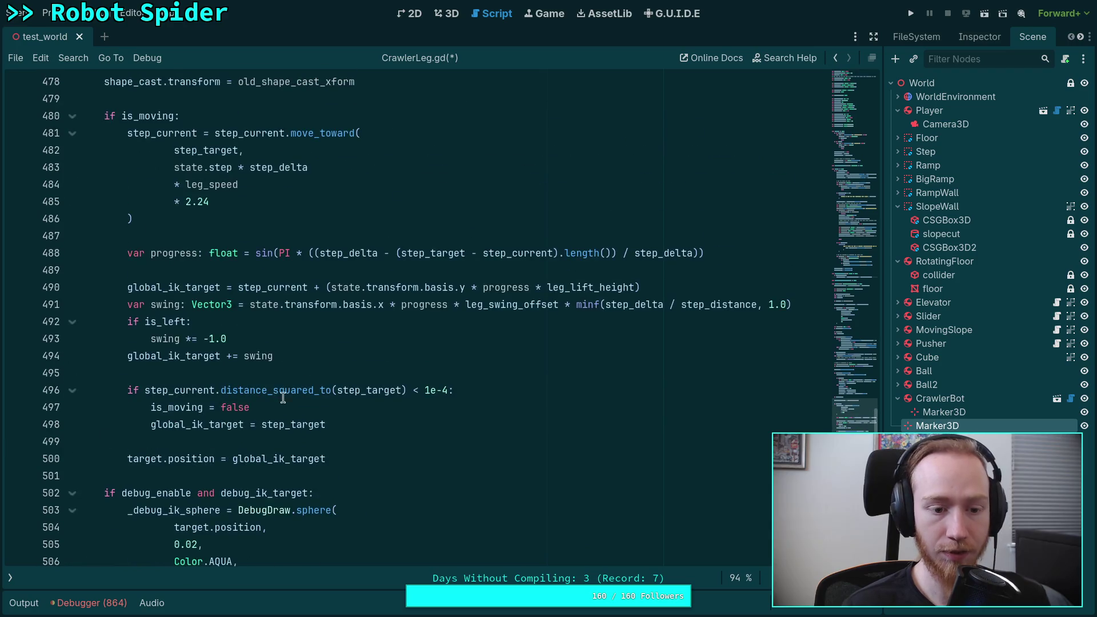
{"action": "left_click", "coordinate": [294, 443]}
{"action": "scroll", "coordinate": [399, 434], "scroll_direction": "up", "scroll_amount": 3}
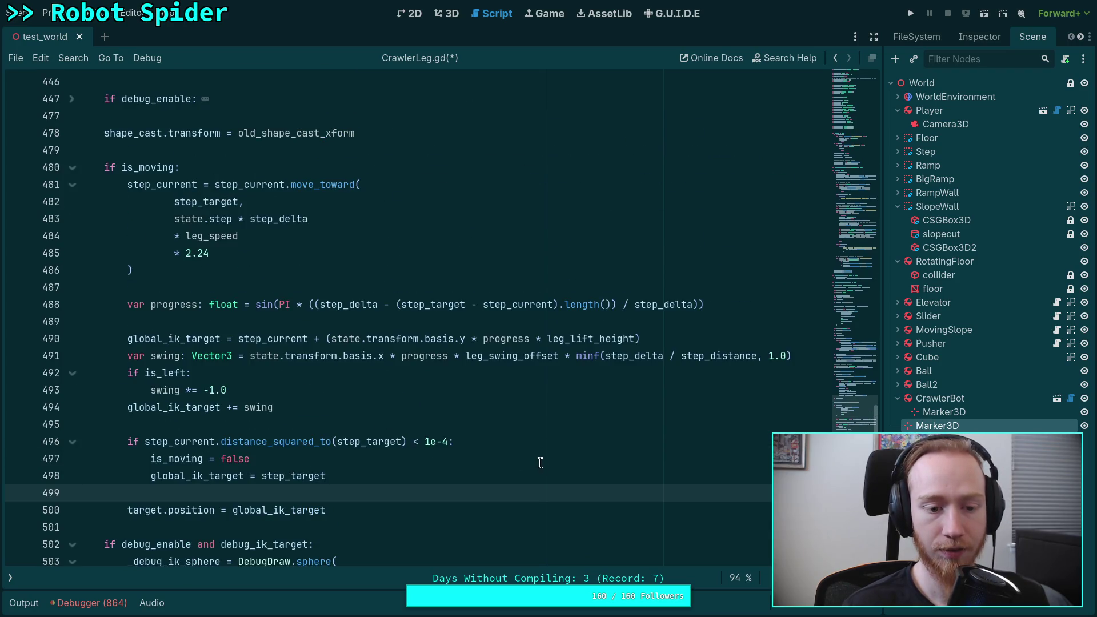
{"action": "key", "text": "Return"}
Write 'if target_bone_locked' on the new line using autocomplete.
{"action": "type", "text": "if "}
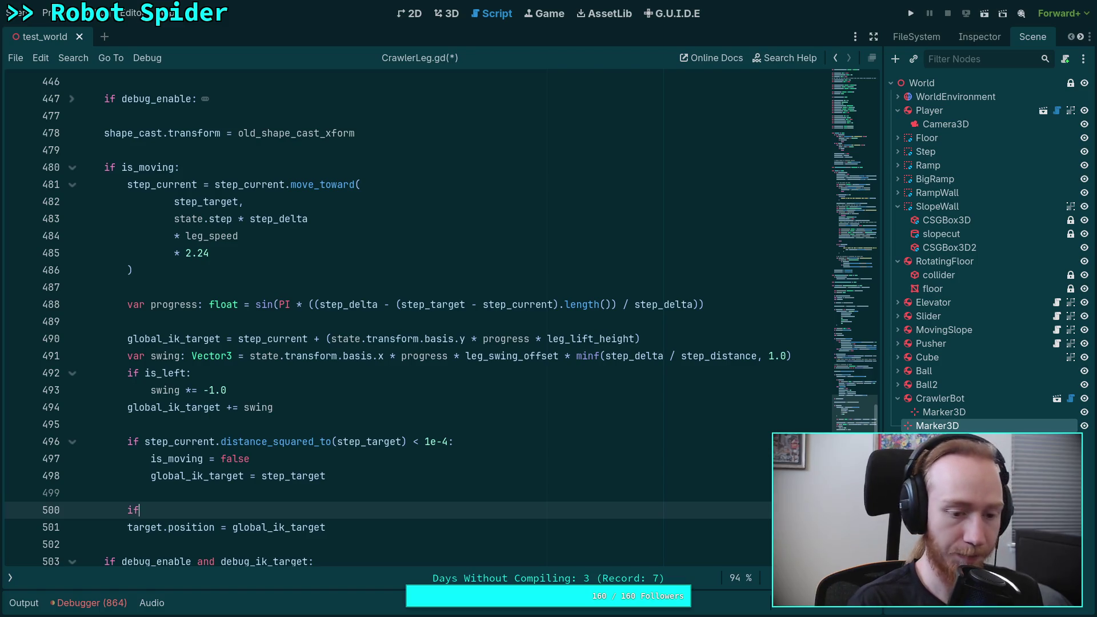
{"action": "type", "text": "glob"}
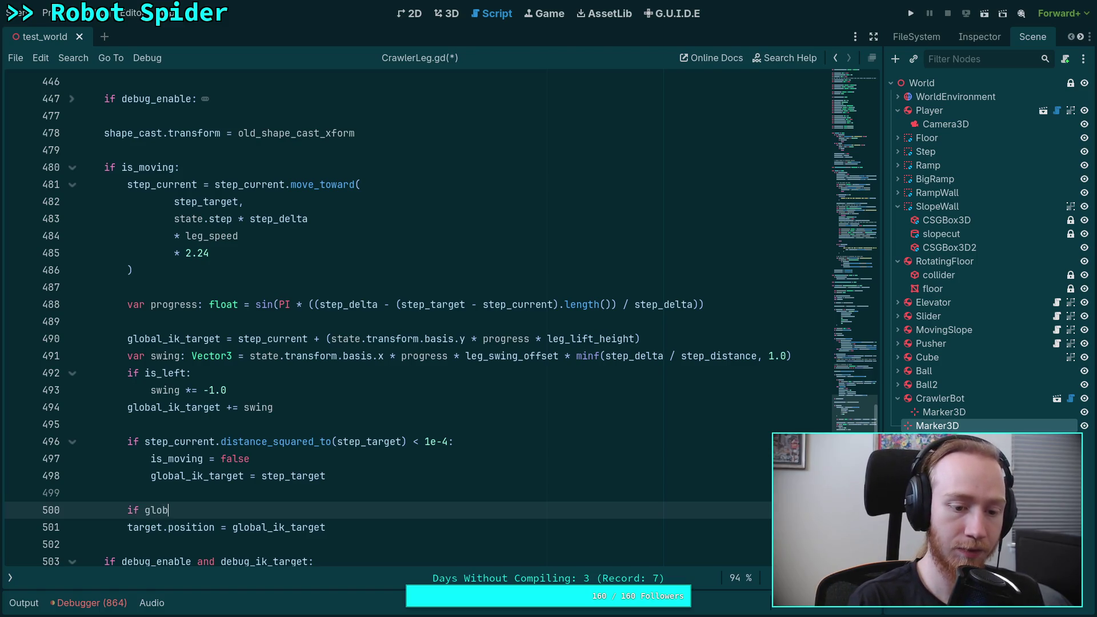
{"action": "key", "text": "BackSpace"}
{"action": "key", "text": "BackSpace"}
{"action": "key", "text": "BackSpace"}
{"action": "type", "text": "loc"}
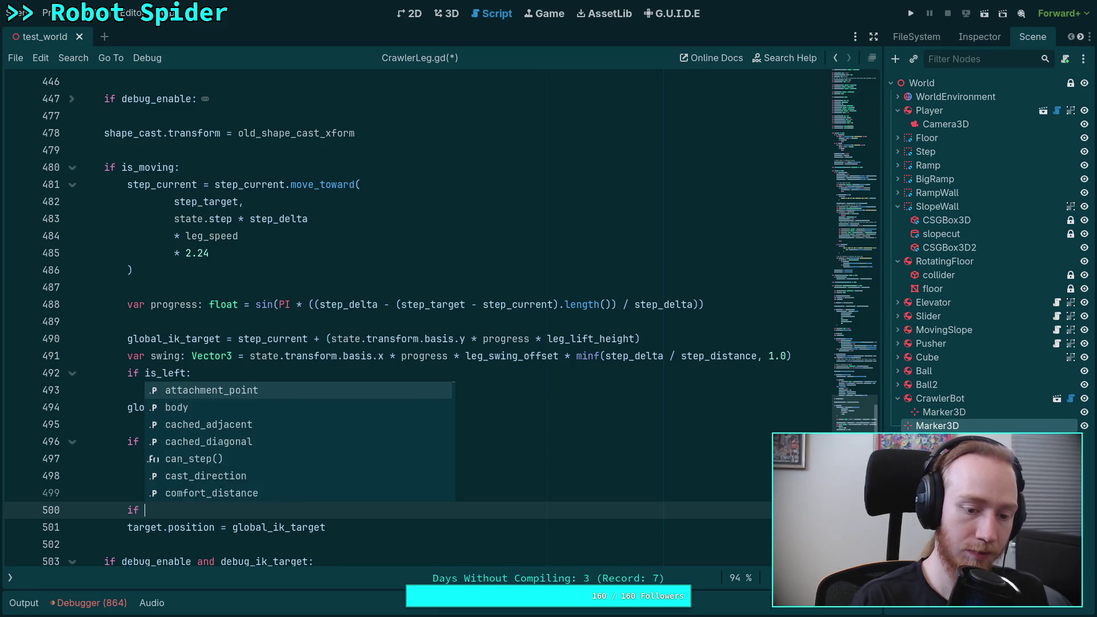
{"action": "type", "text": "k"}
{"action": "key", "text": "Down"}
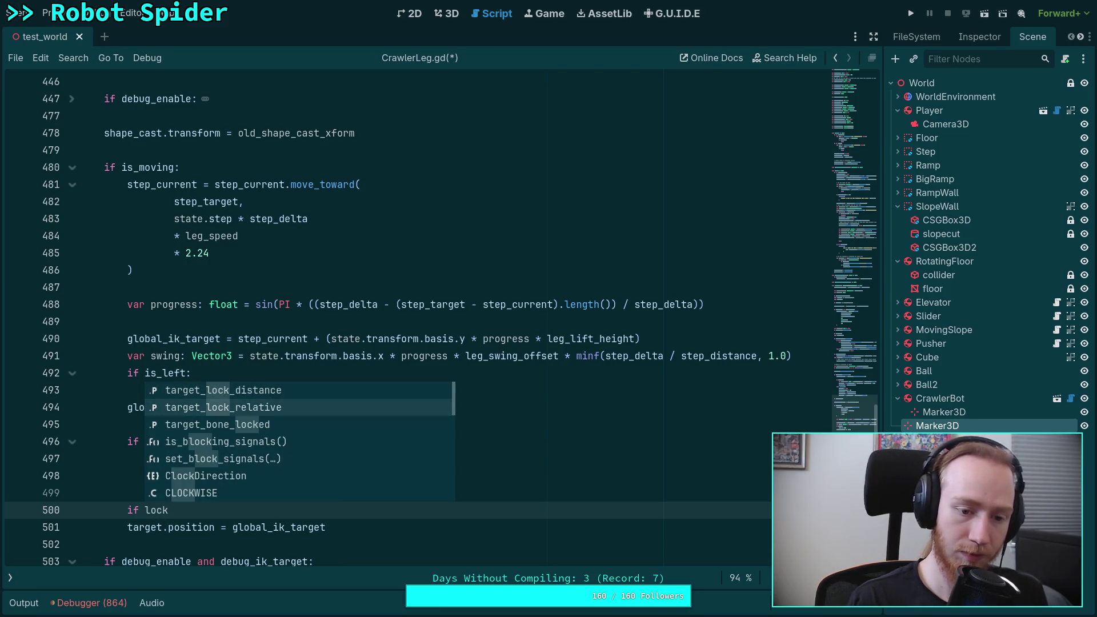
{"action": "key", "text": "Down"}
{"action": "key", "text": "Return"}
Negate the condition with 'not' and indent target.position inside the if block.
{"action": "left_click", "coordinate": [140, 510]}
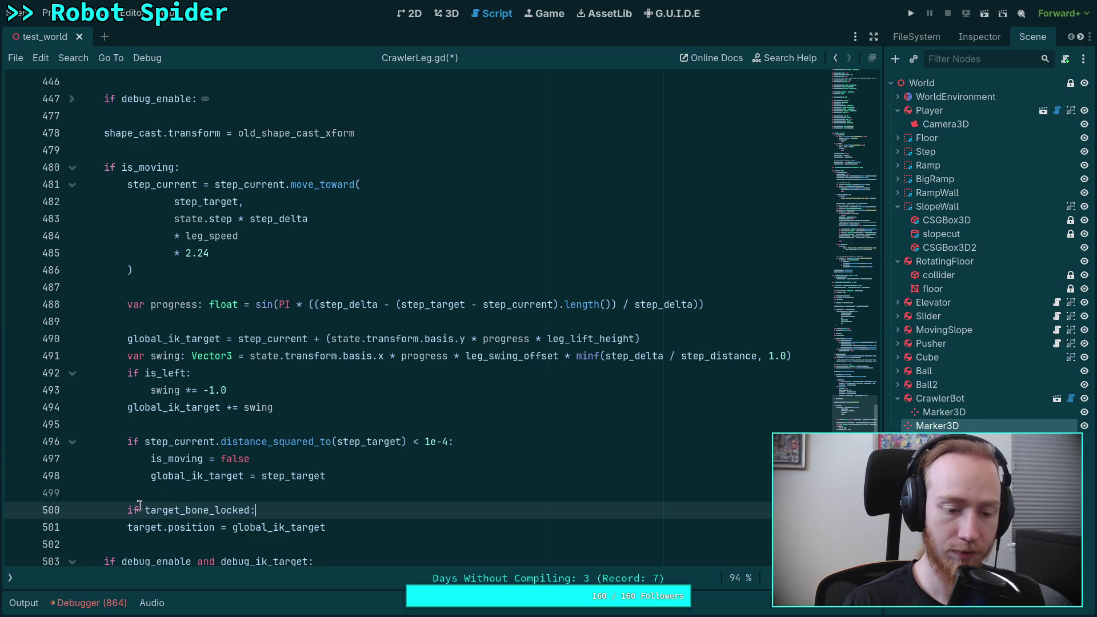
{"action": "type", "text": "not"}
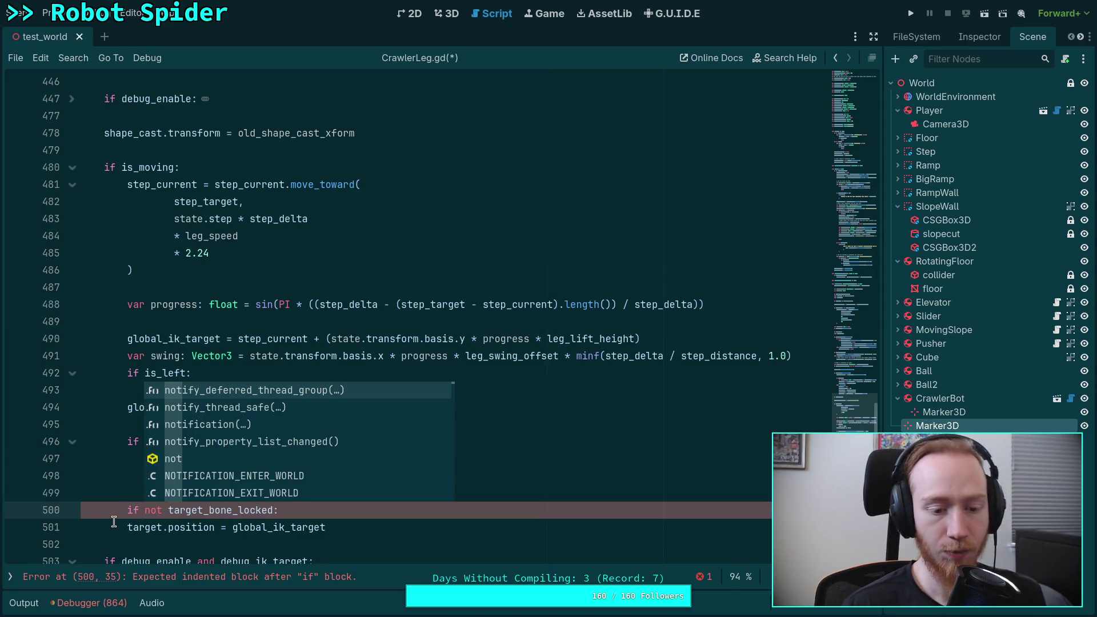
{"action": "left_click", "coordinate": [128, 527]}
{"action": "key", "text": "Tab"}
{"action": "double_click", "coordinate": [371, 526]}
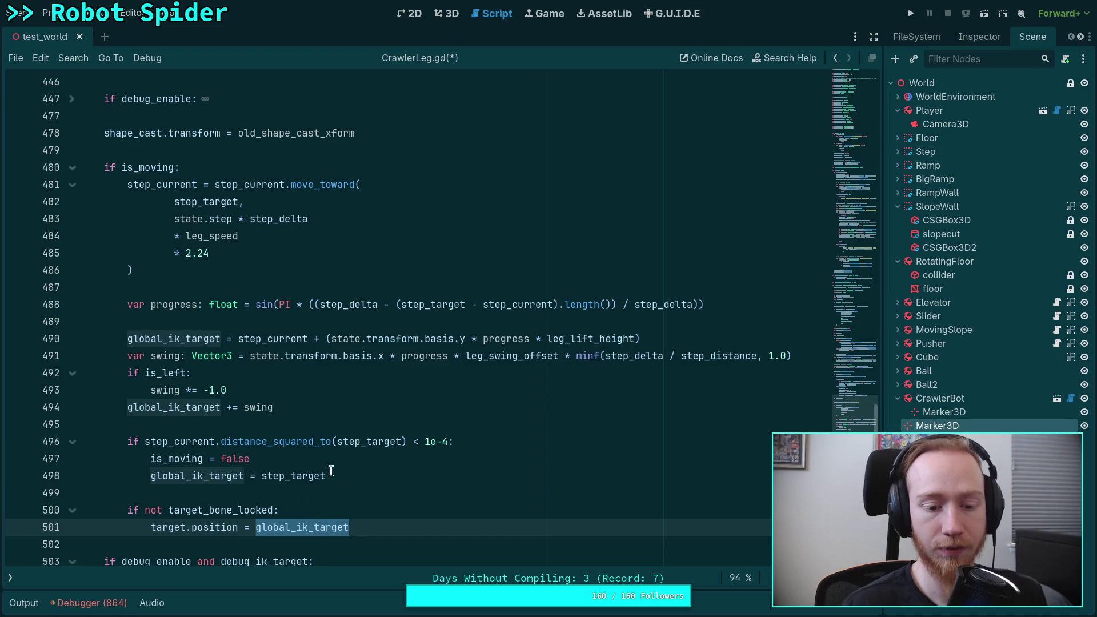
{"action": "left_click", "coordinate": [286, 494]}
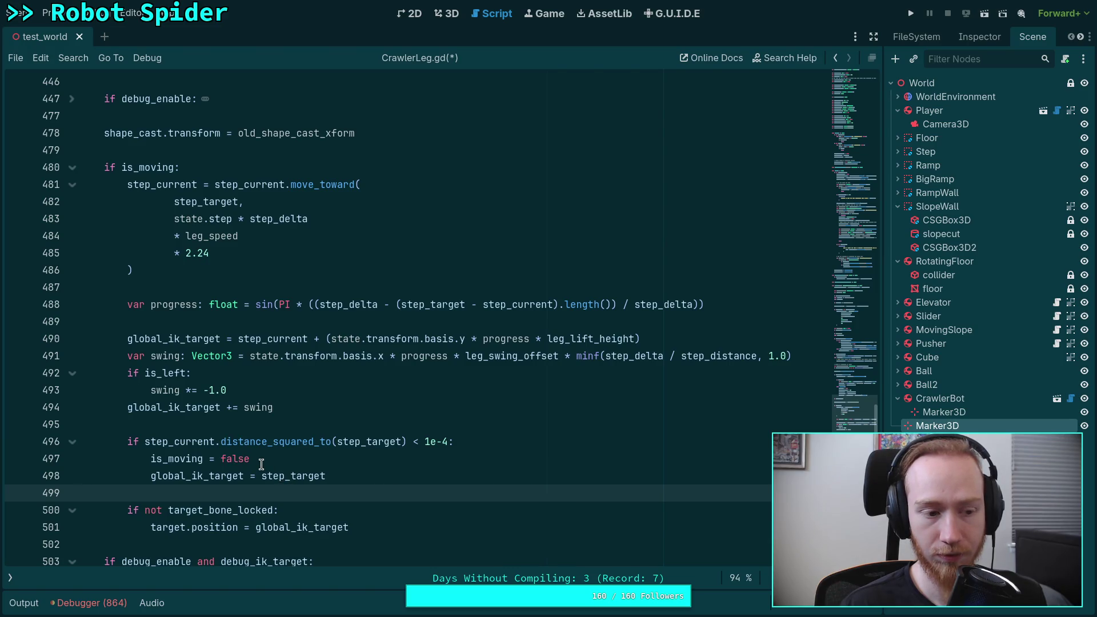
{"action": "left_click_drag", "start_coordinate": [151, 526], "coordinate": [127, 512]}
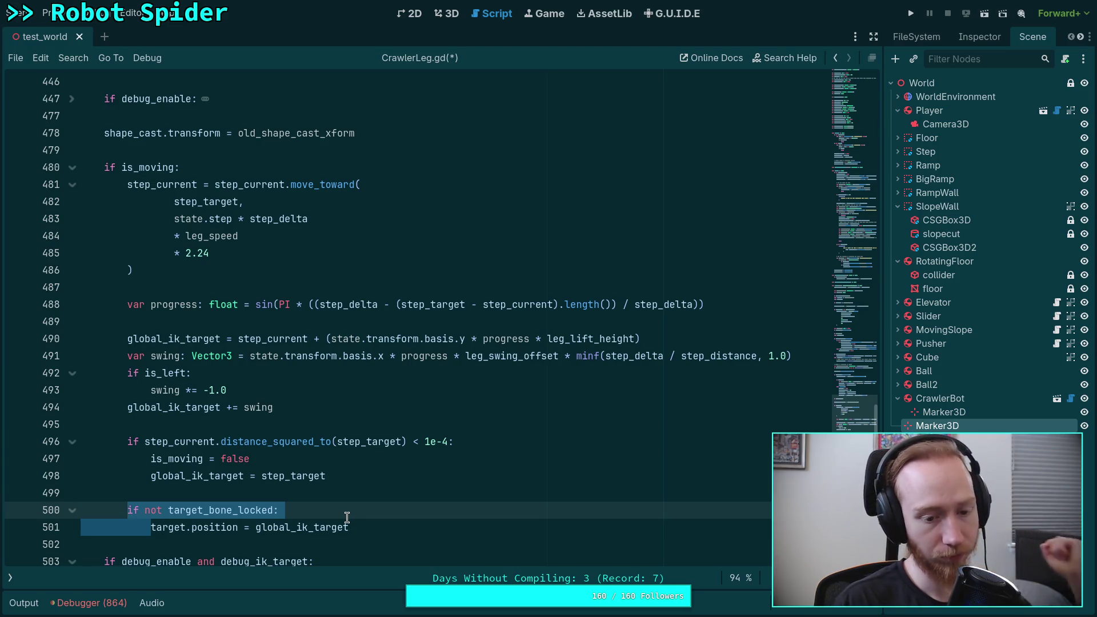
{"action": "left_click", "coordinate": [175, 493]}
Drop the 'not' and move target.position back out, leaving the if block empty.
{"action": "left_click_drag", "start_coordinate": [145, 511], "coordinate": [167, 513]}
{"action": "key", "text": "Delete"}
{"action": "left_click", "coordinate": [151, 526]}
{"action": "key", "text": "Return"}
{"action": "key", "text": "BackSpace"}
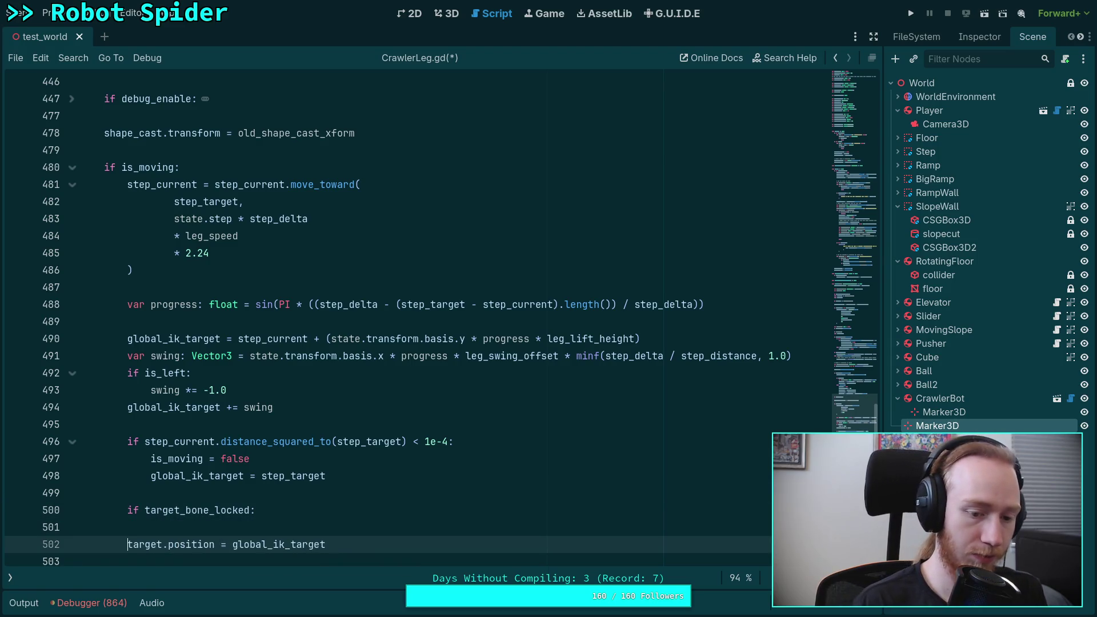
{"action": "left_click", "coordinate": [244, 529]}
{"action": "scroll", "coordinate": [366, 480], "scroll_direction": "down", "scroll_amount": 1}
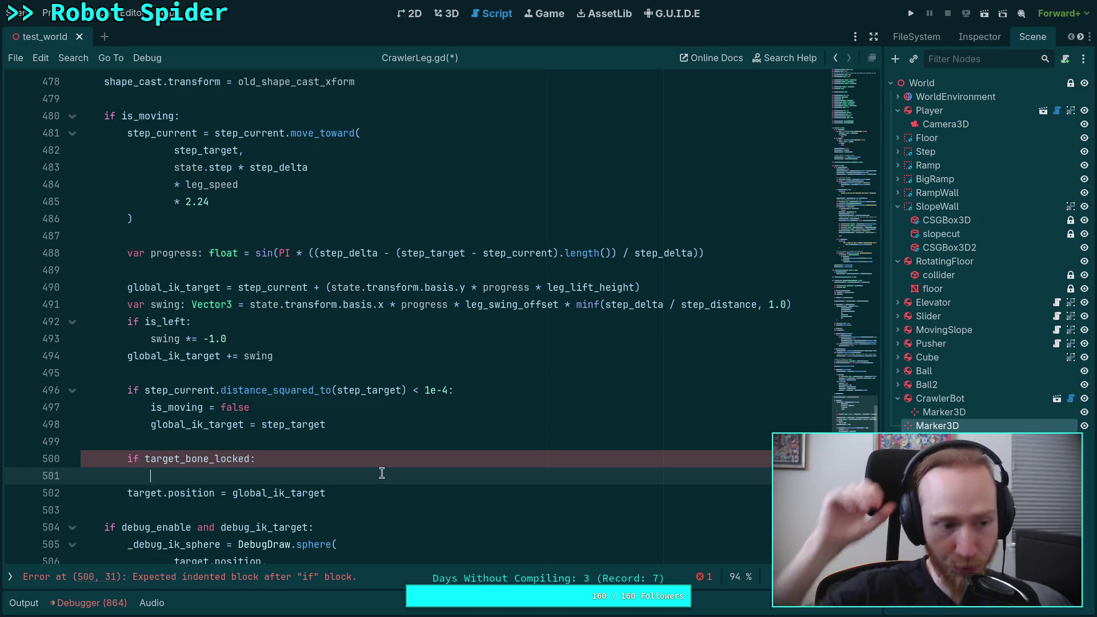
{"action": "scroll", "coordinate": [382, 473], "scroll_direction": "up", "scroll_amount": 7}
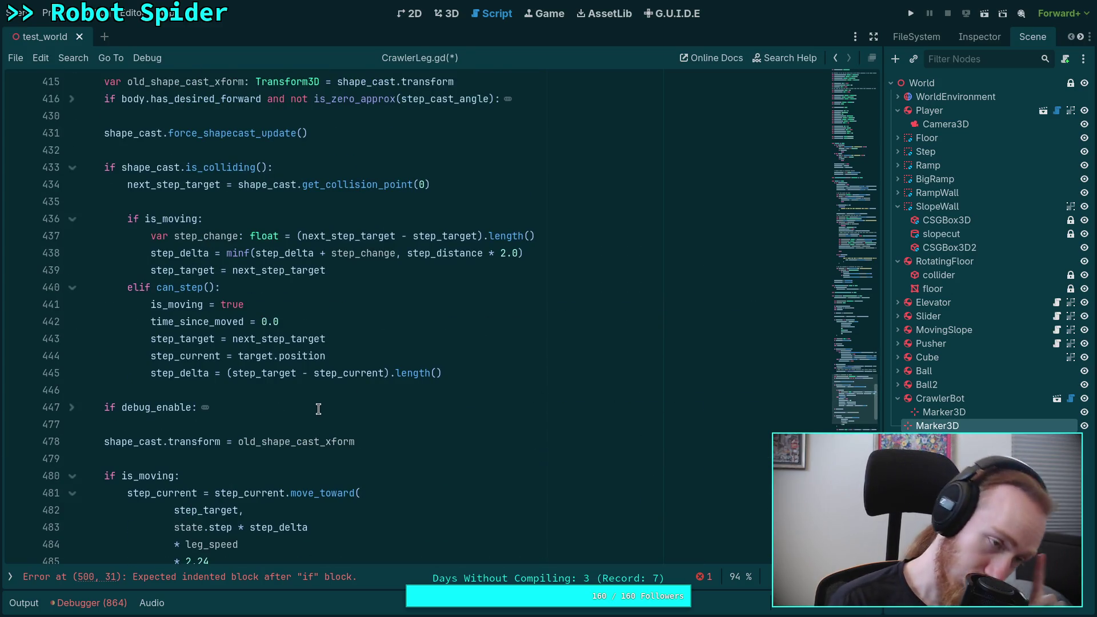
Open planet-game's godot-game/character/crawler_bot/CrawlerLeg.gd on GitHub in the browser.
{"action": "key", "text": "alt+Tab"}
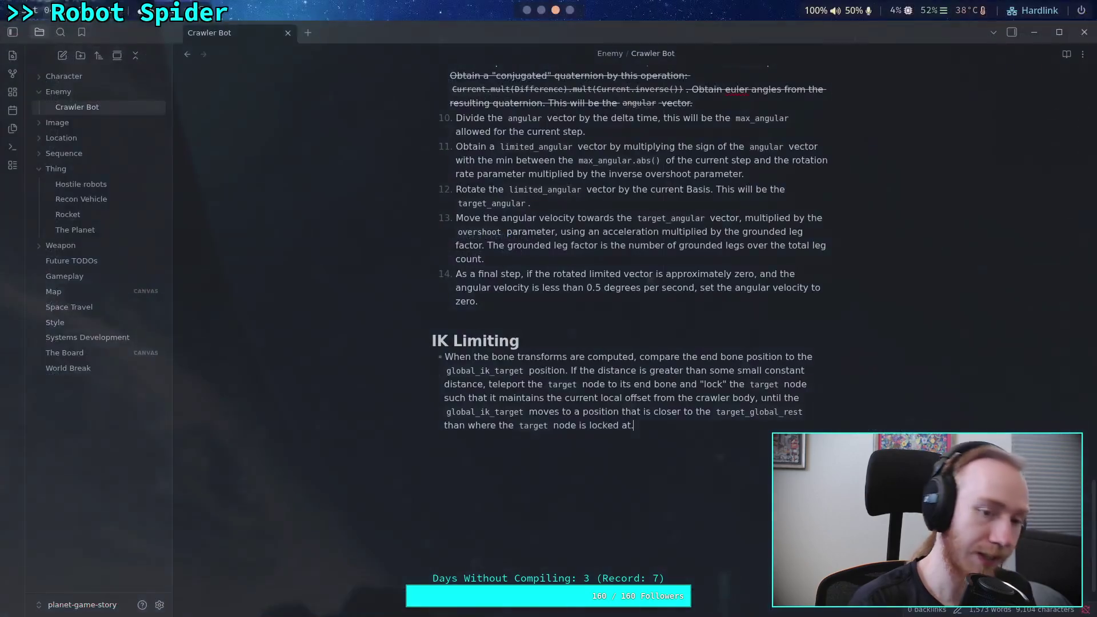
{"action": "key", "text": "ctrl+Tab"}
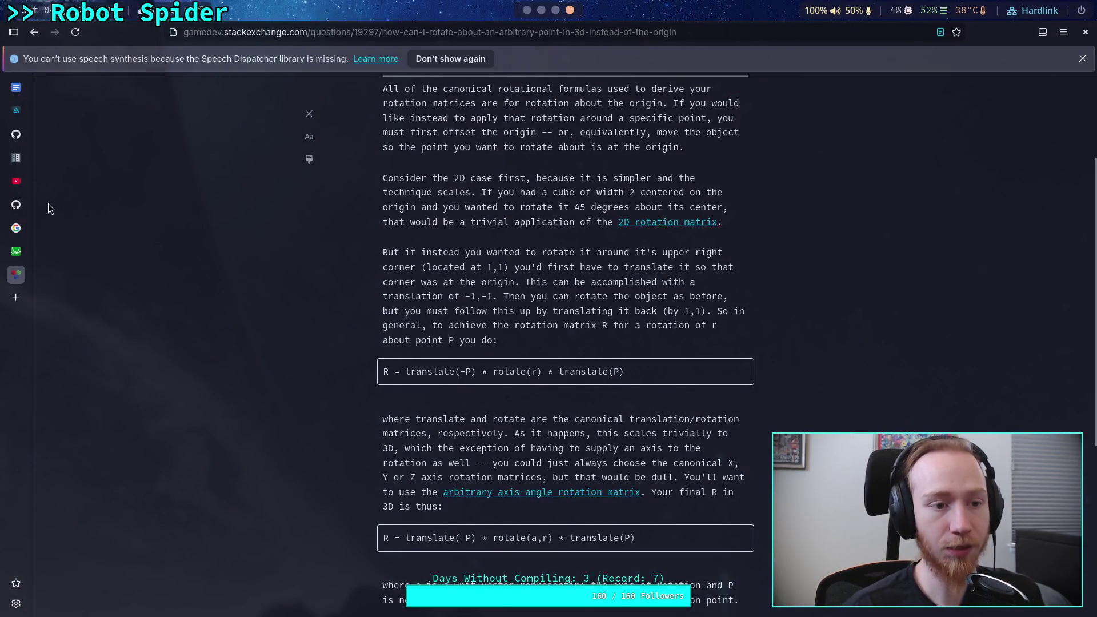
{"action": "left_click", "coordinate": [18, 130]}
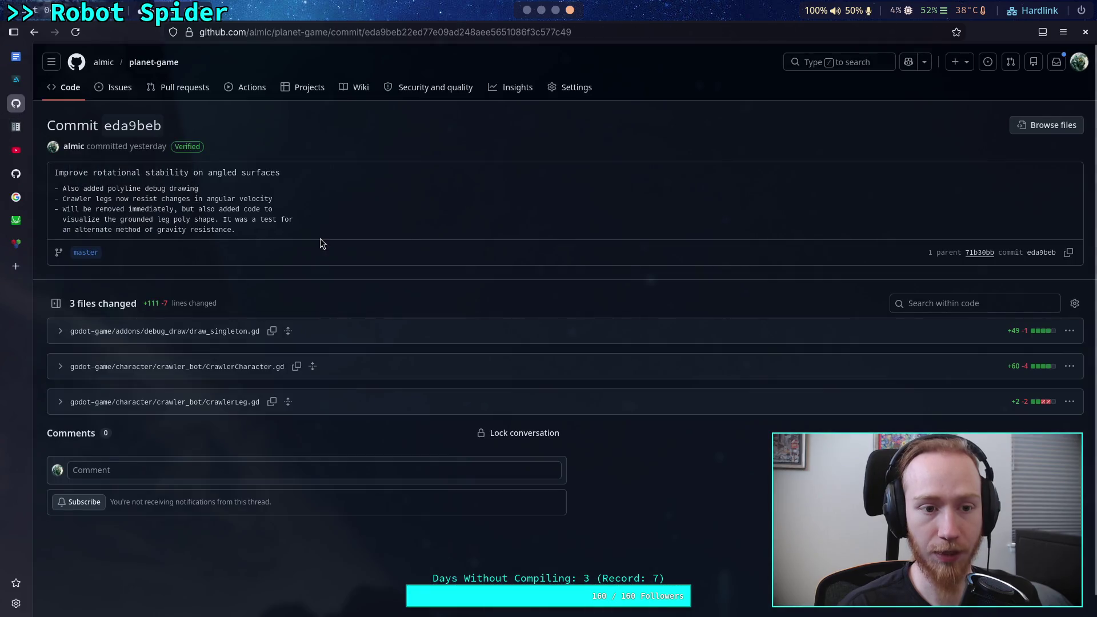
{"action": "left_click", "coordinate": [72, 92]}
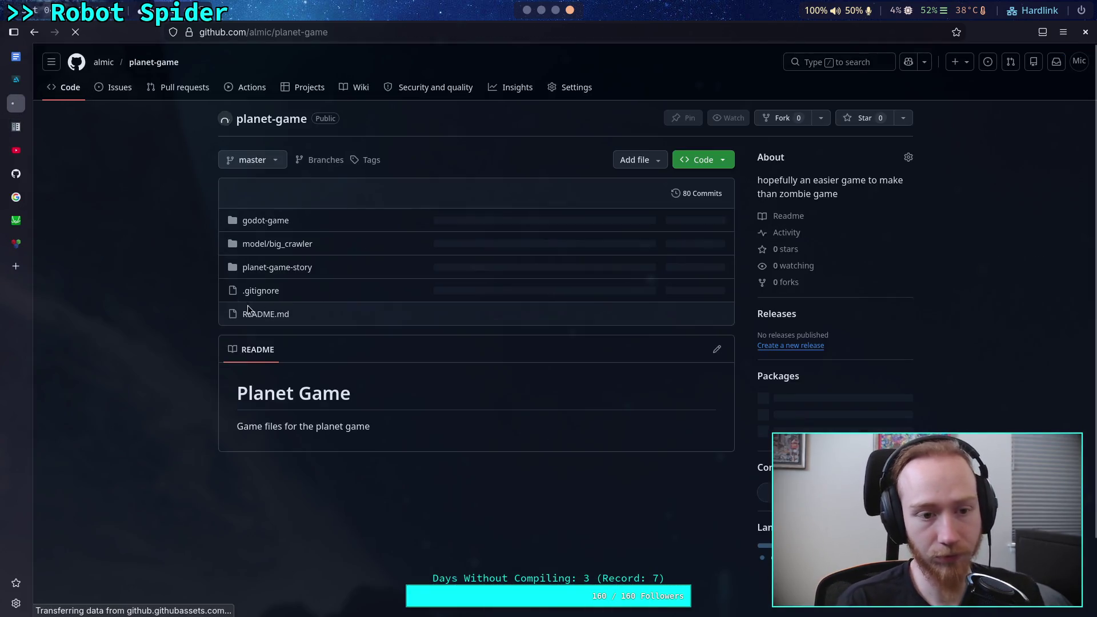
{"action": "left_click", "coordinate": [275, 221]}
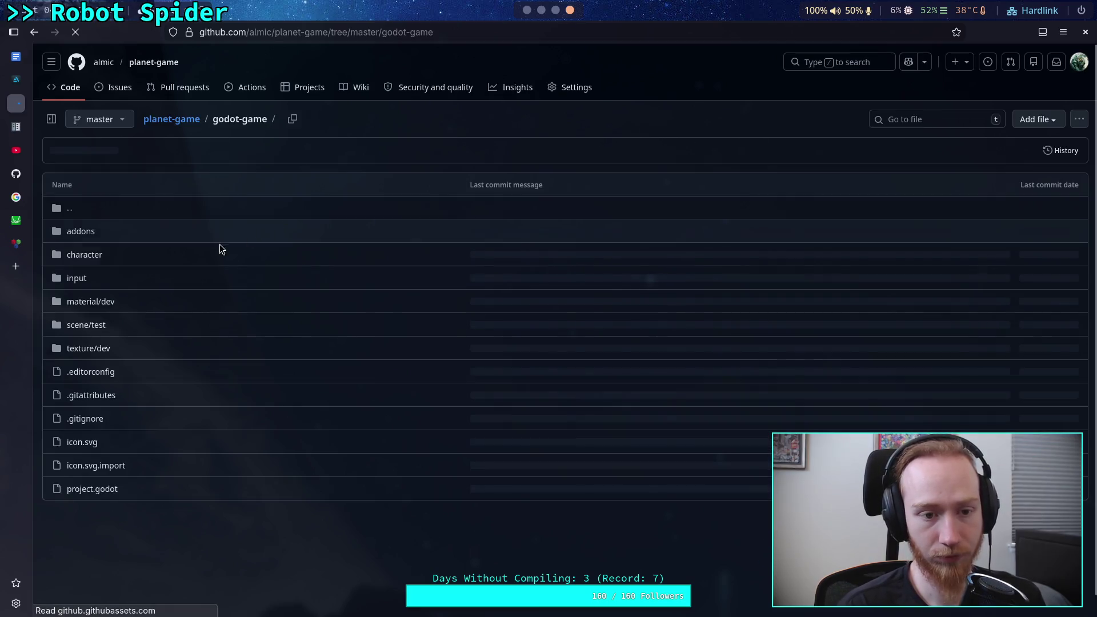
{"action": "left_click", "coordinate": [82, 255]}
{"action": "left_click", "coordinate": [86, 231]}
{"action": "left_click", "coordinate": [109, 276]}
Copy the rest-area limiting code on lines 395–401 and return to Godot.
{"action": "scroll", "coordinate": [279, 332], "scroll_direction": "down", "scroll_amount": 15}
{"action": "scroll", "coordinate": [279, 332], "scroll_direction": "down", "scroll_amount": 15}
{"action": "scroll", "coordinate": [267, 335], "scroll_direction": "down", "scroll_amount": 16}
{"action": "scroll", "coordinate": [266, 335], "scroll_direction": "down", "scroll_amount": 10}
{"action": "scroll", "coordinate": [267, 336], "scroll_direction": "down", "scroll_amount": 8}
{"action": "scroll", "coordinate": [239, 322], "scroll_direction": "down", "scroll_amount": 3}
{"action": "mouse_move", "coordinate": [388, 244]}
{"action": "left_mouse_down"}
{"action": "mouse_move", "coordinate": [143, 232]}
{"action": "mouse_move", "coordinate": [129, 176]}
{"action": "left_mouse_up"}
{"action": "right_click", "coordinate": [161, 186]}
{"action": "left_click", "coordinate": [188, 229]}
{"action": "key", "text": "alt+Tab"}
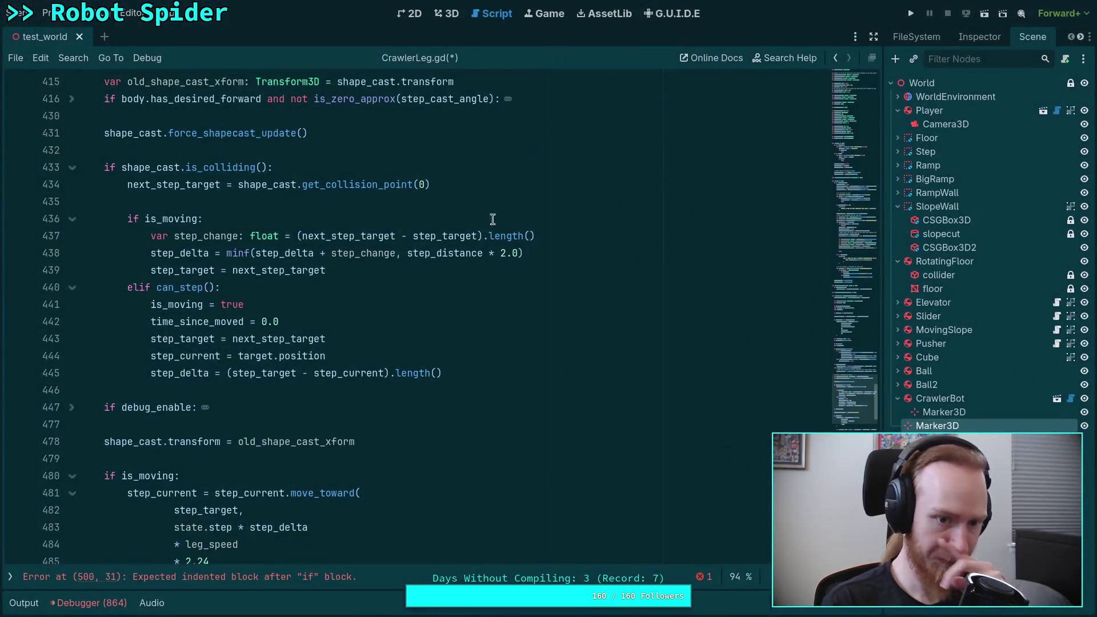
Paste the limiting code into the if target_bone_locked block and delete its distance_squared_to_rest check.
{"action": "scroll", "coordinate": [400, 257], "scroll_direction": "down", "scroll_amount": 12}
{"action": "left_click", "coordinate": [308, 319]}
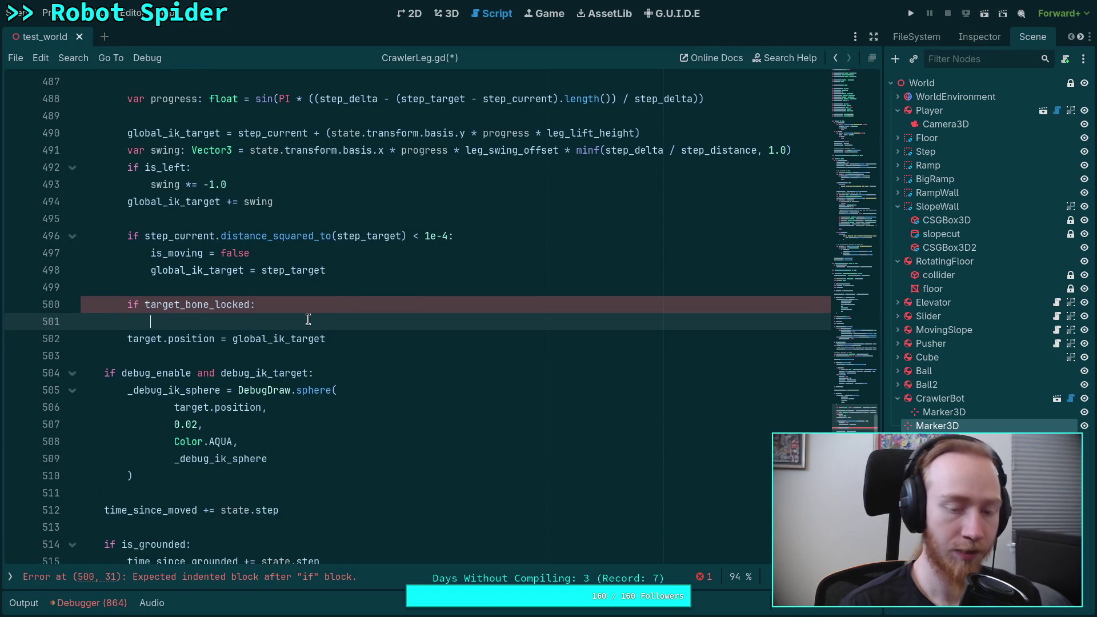
{"action": "key", "text": "ctrl+v"}
{"action": "left_click", "coordinate": [125, 339]}
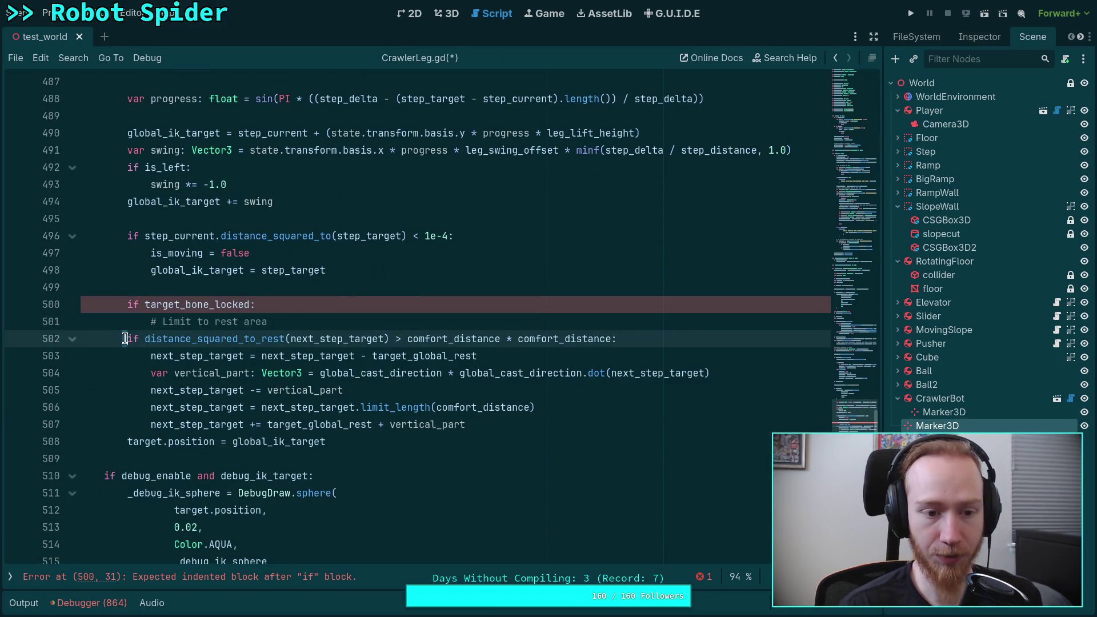
{"action": "left_click_drag", "start_coordinate": [125, 338], "coordinate": [302, 337]}
{"action": "left_click", "coordinate": [608, 339]}
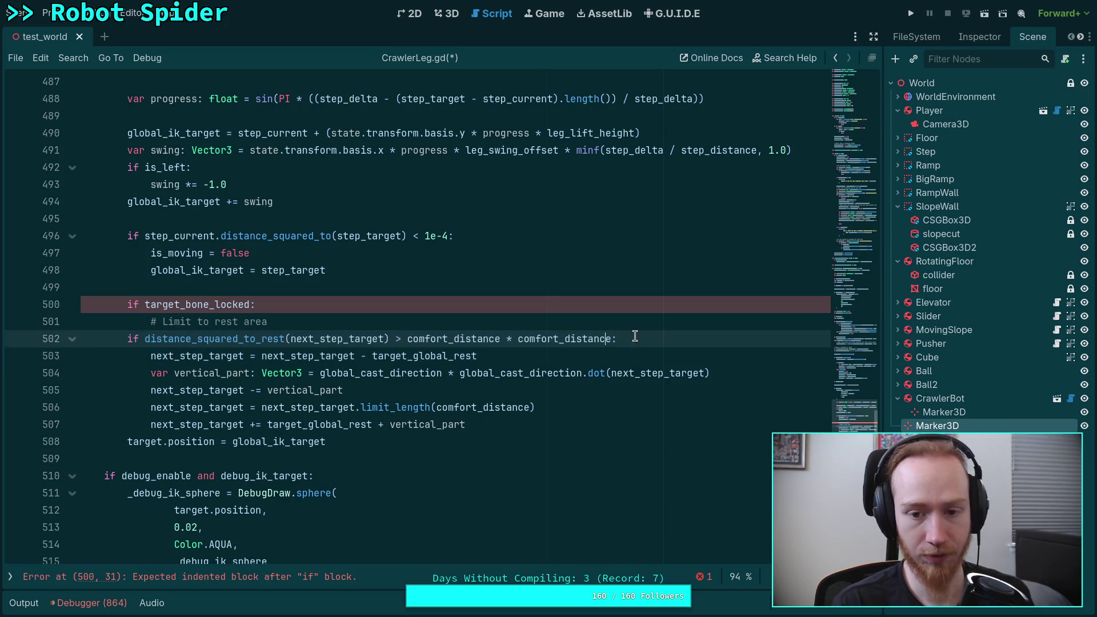
{"action": "triple_click", "coordinate": [633, 337]}
{"action": "key", "text": "BackSpace"}
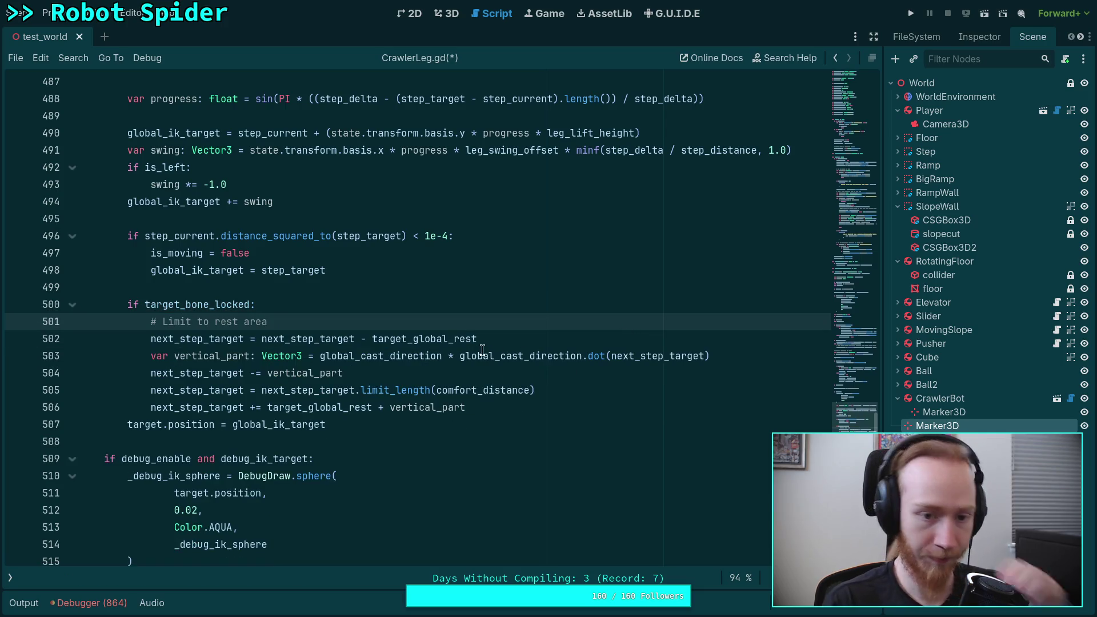
Move target.position = global_ik_target up above the locked block.
{"action": "double_click", "coordinate": [233, 338]}
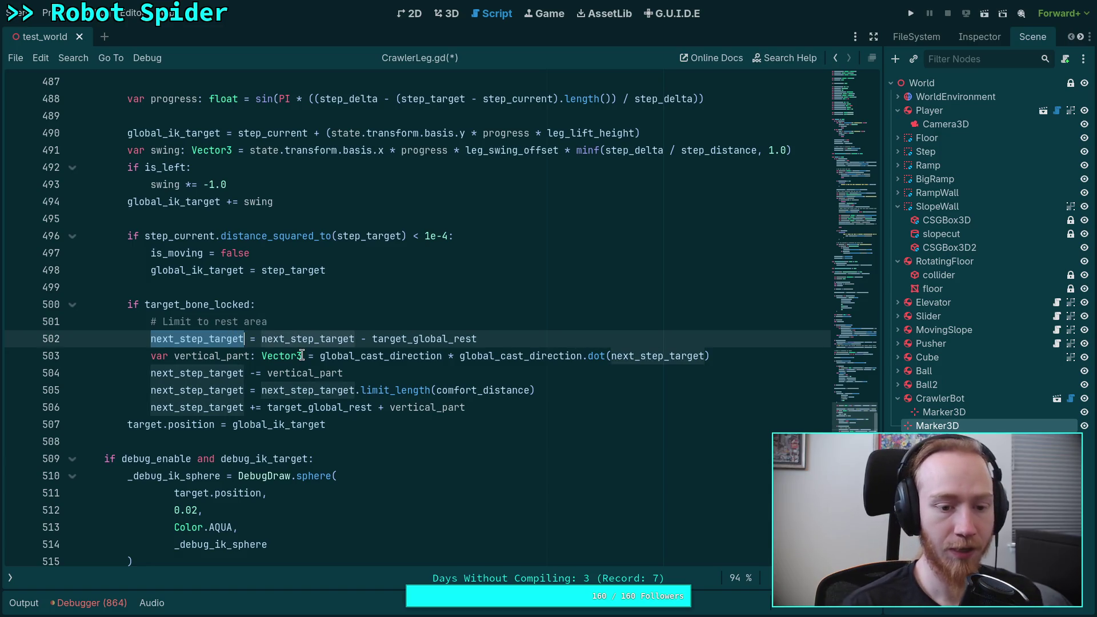
{"action": "mouse_move", "coordinate": [302, 356]}
{"action": "key", "text": "Right"}
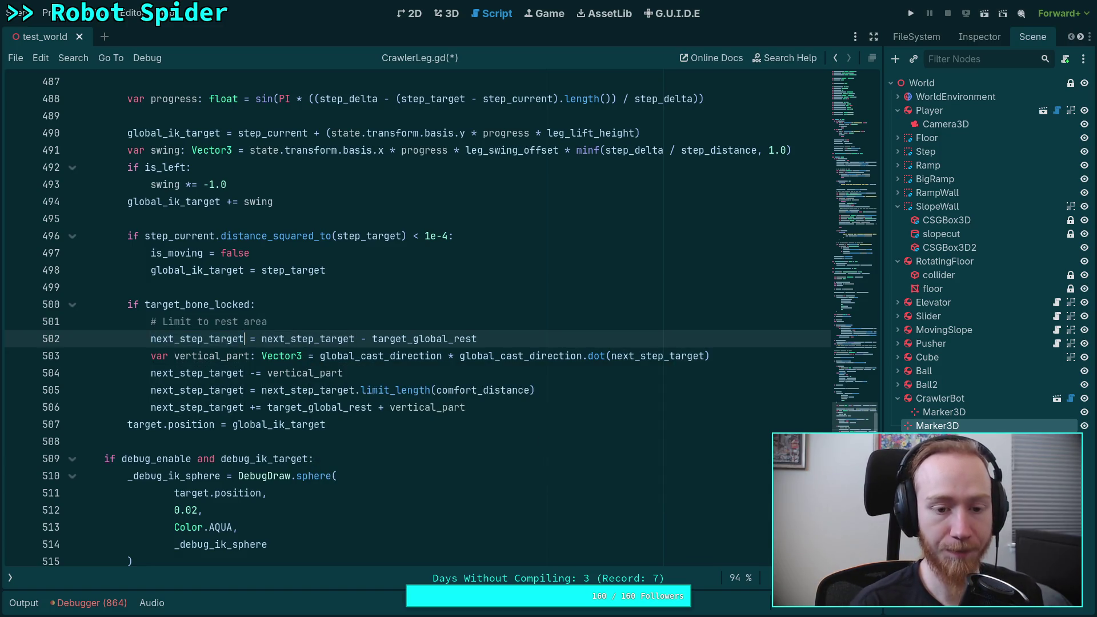
{"action": "scroll", "coordinate": [233, 400], "scroll_direction": "up", "scroll_amount": 1}
{"action": "double_click", "coordinate": [223, 407]}
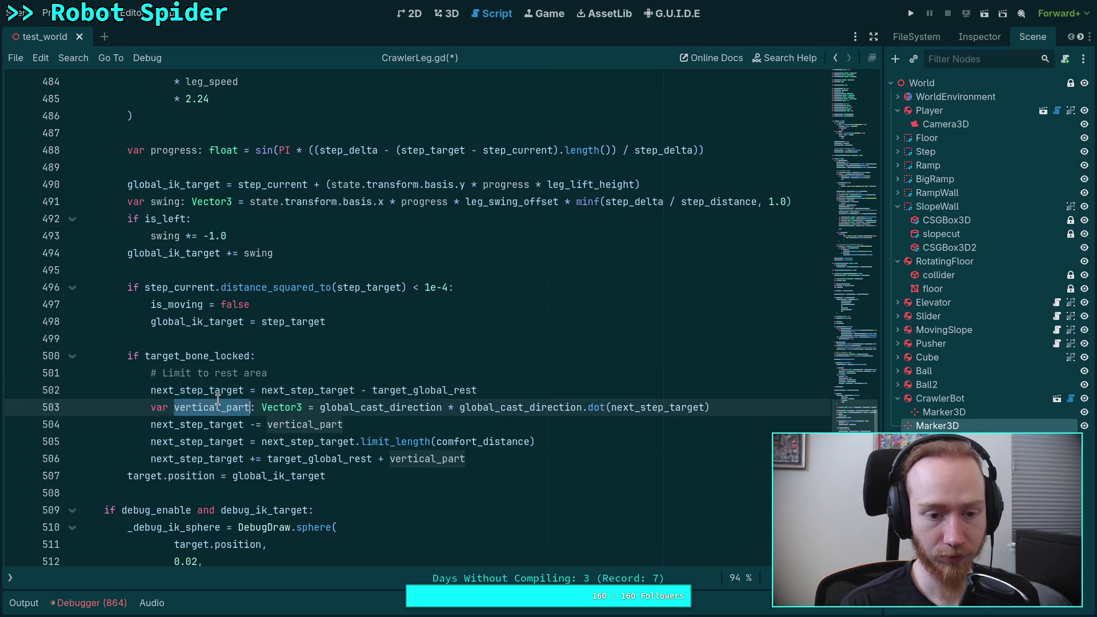
{"action": "double_click", "coordinate": [230, 390]}
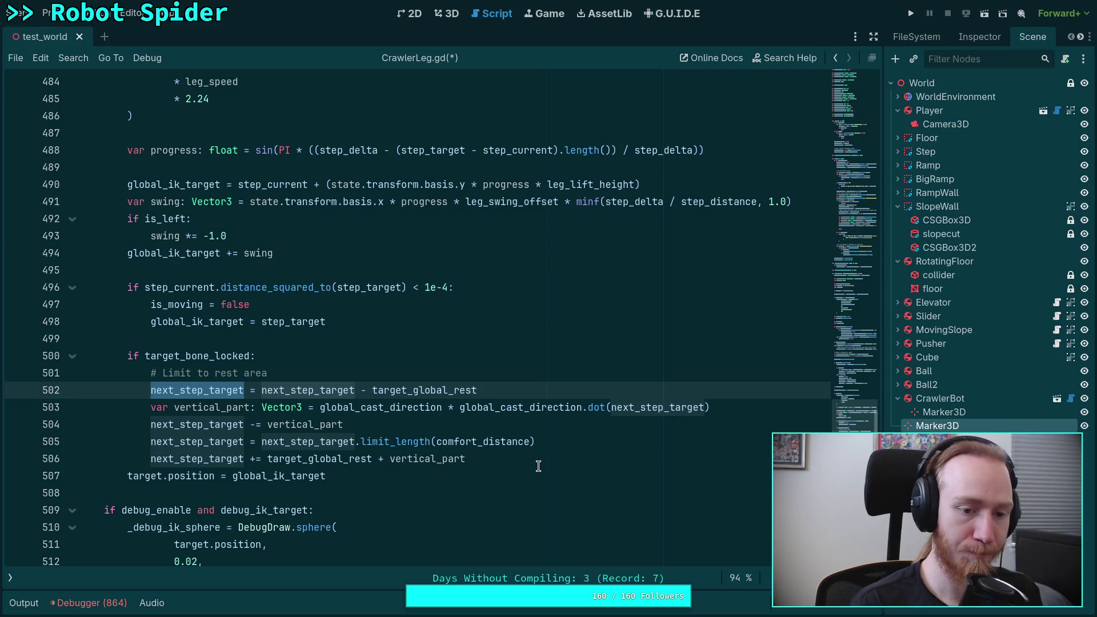
{"action": "left_click", "coordinate": [350, 481]}
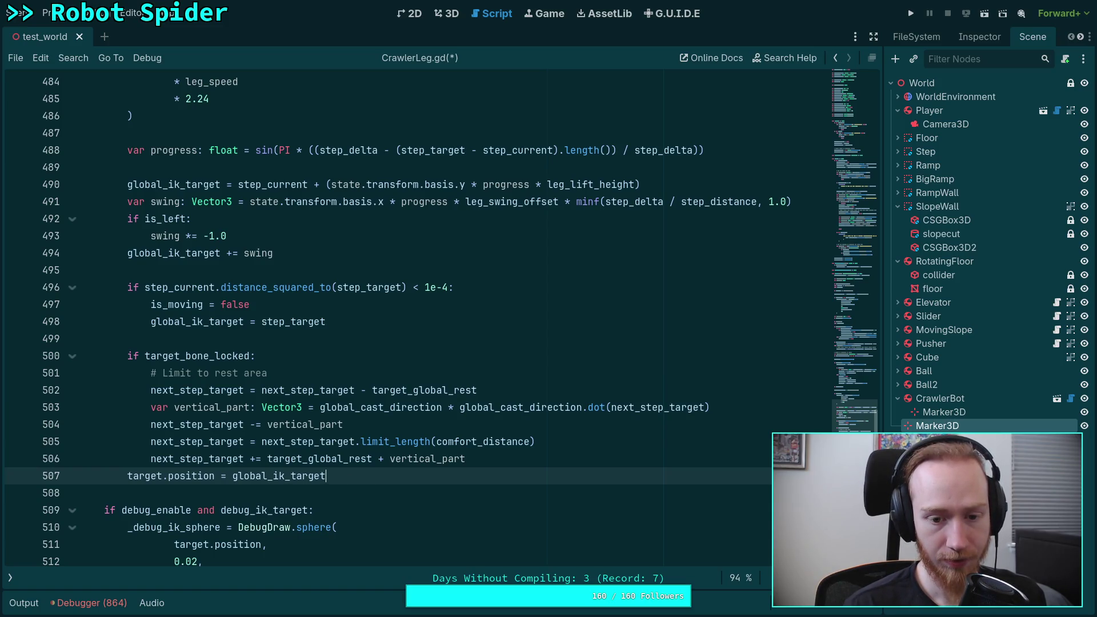
{"action": "key", "text": "alt+Up"}
{"action": "key", "text": "alt+Up"}
{"action": "key", "text": "alt+Up"}
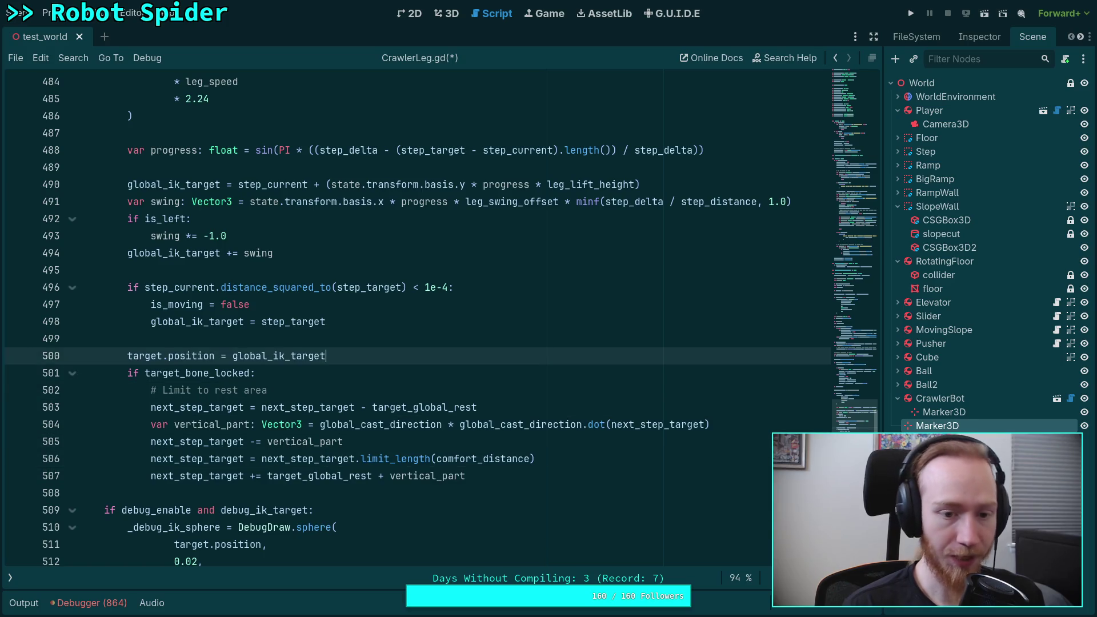
Declare var rest_to_target: Vector3 = global_ik_target on a new line under the rest area comment.
{"action": "key", "text": "Return"}
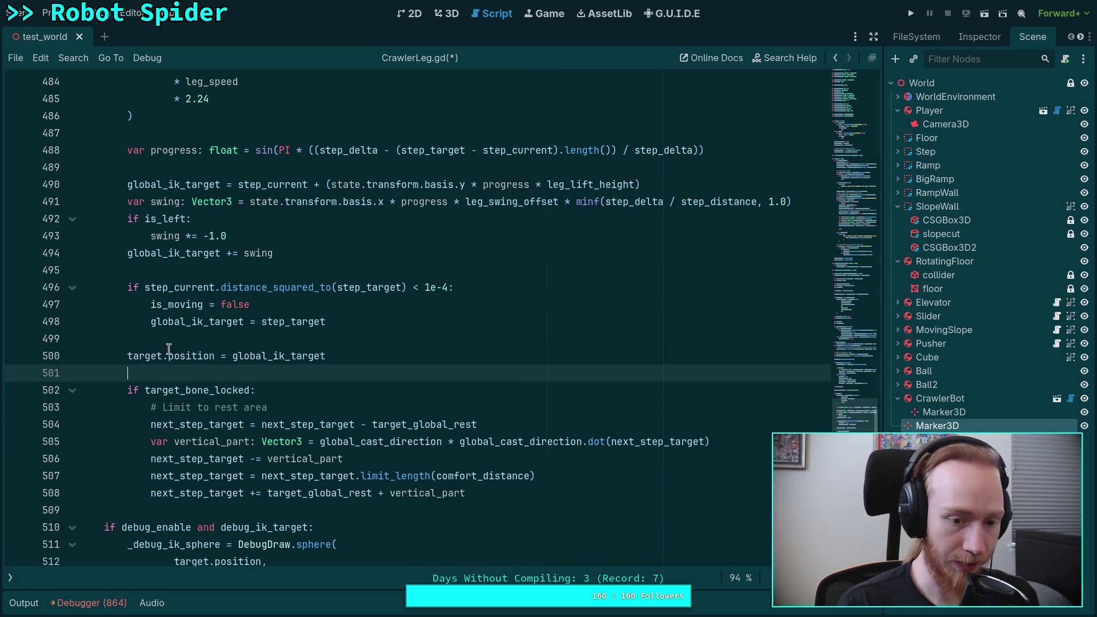
{"action": "double_click", "coordinate": [193, 424]}
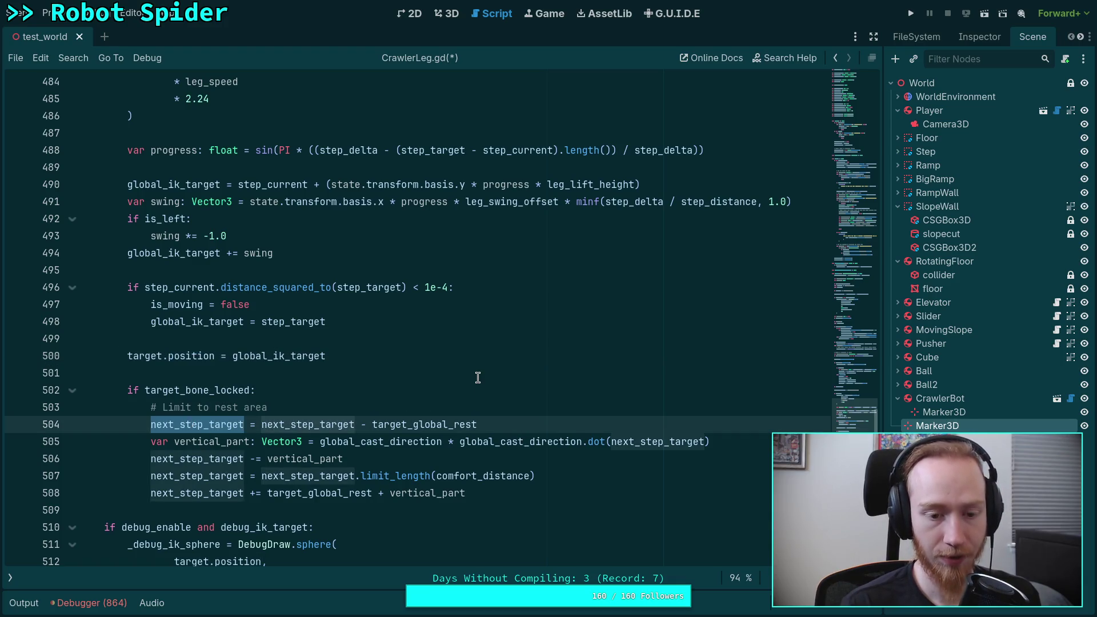
{"action": "left_click", "coordinate": [297, 406]}
{"action": "key", "text": "Return"}
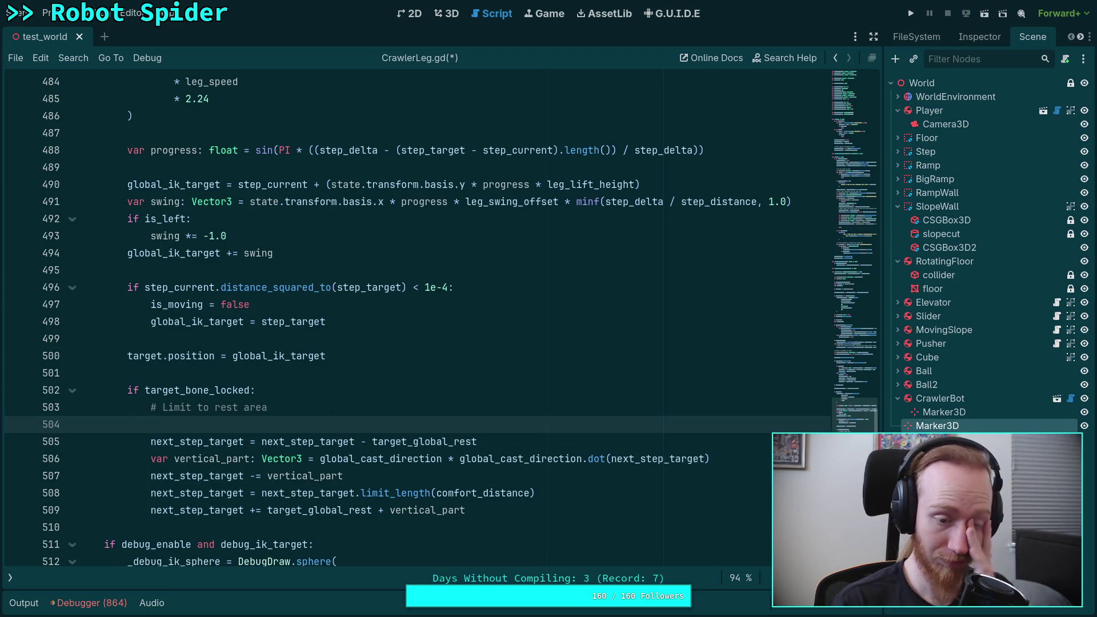
{"action": "type", "text": "var"}
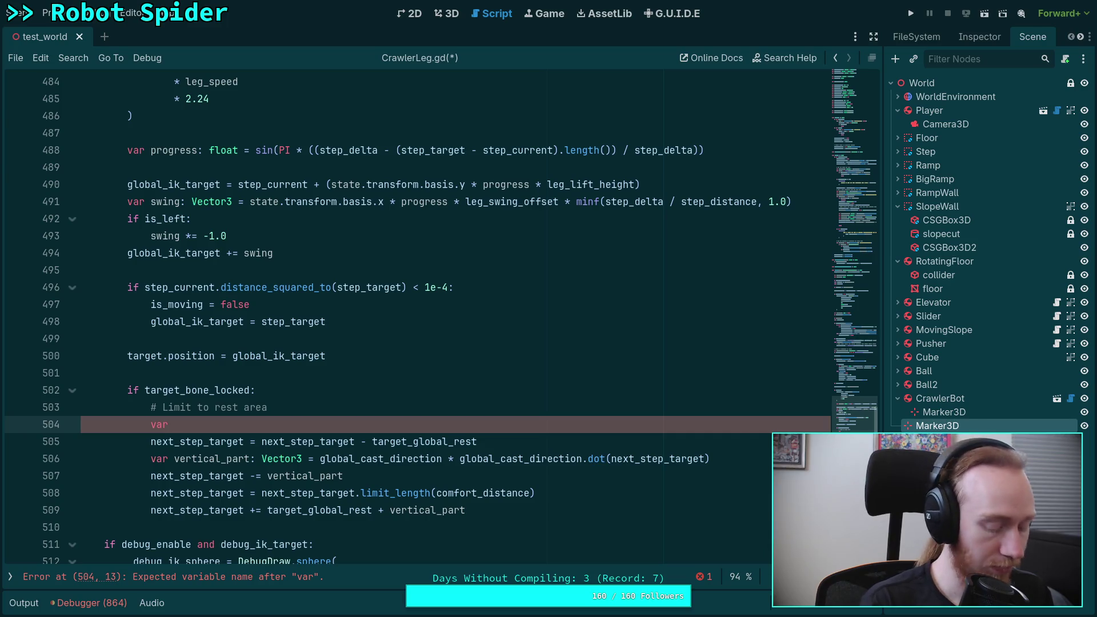
{"action": "type", "text": "target"}
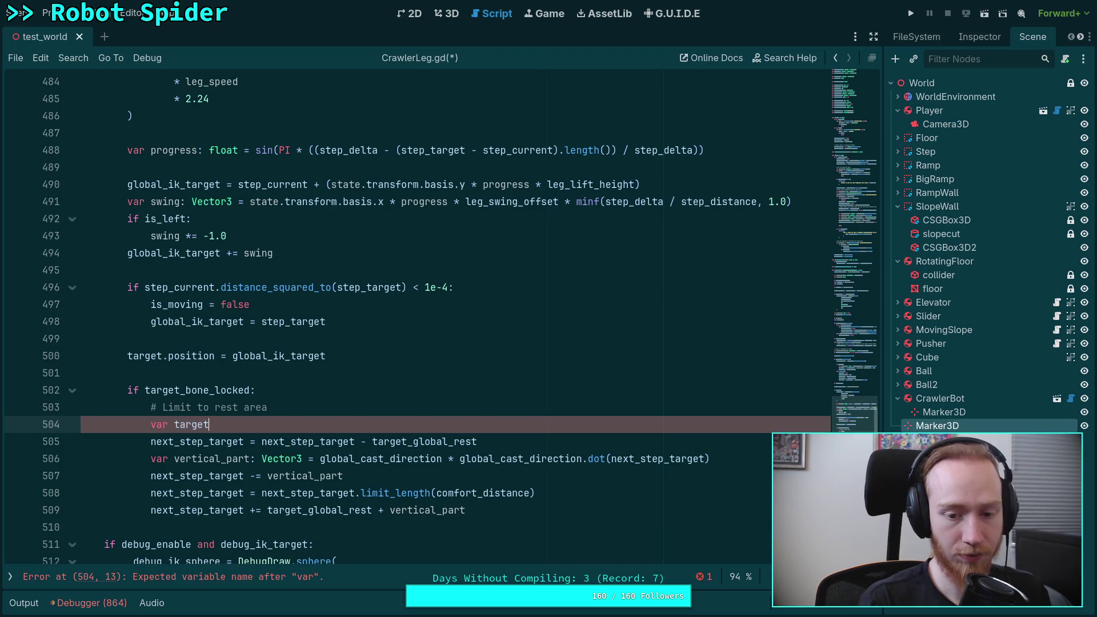
{"action": "type", "text": "_to_rest: V"}
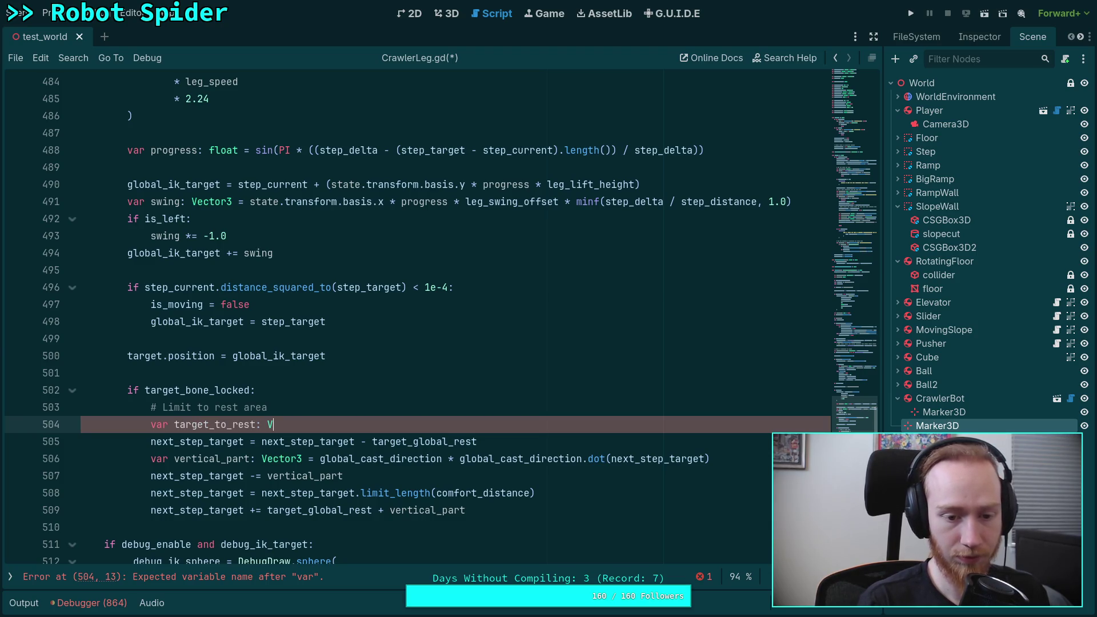
{"action": "type", "text": "ector3 ="}
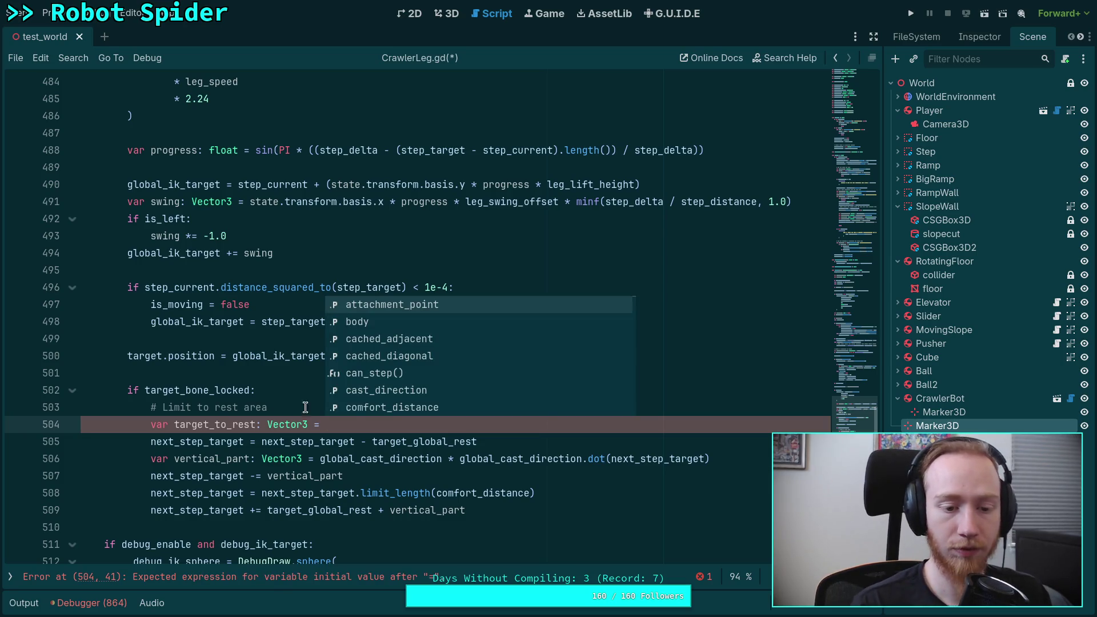
{"action": "left_click_drag", "start_coordinate": [175, 423], "coordinate": [255, 424]}
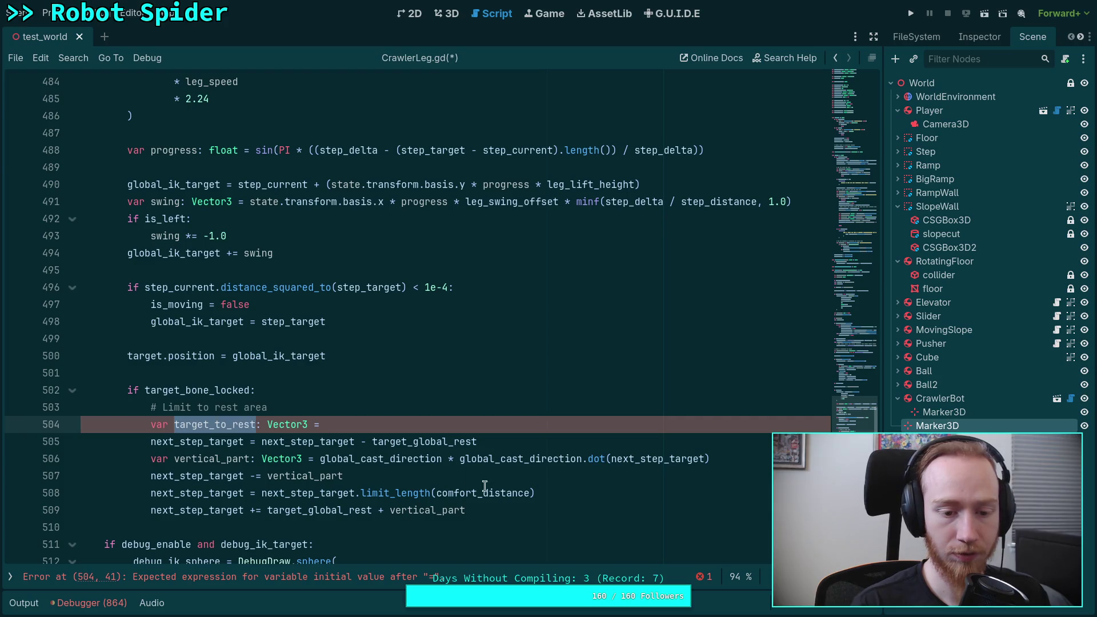
{"action": "type", "text": "rest_to"}
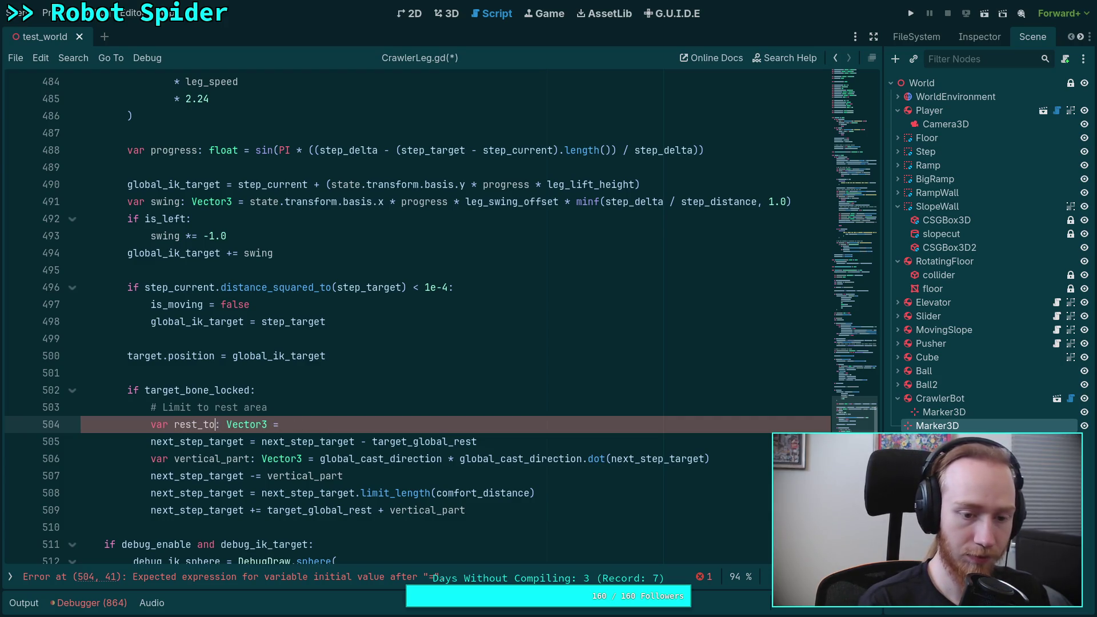
{"action": "type", "text": "_target:"}
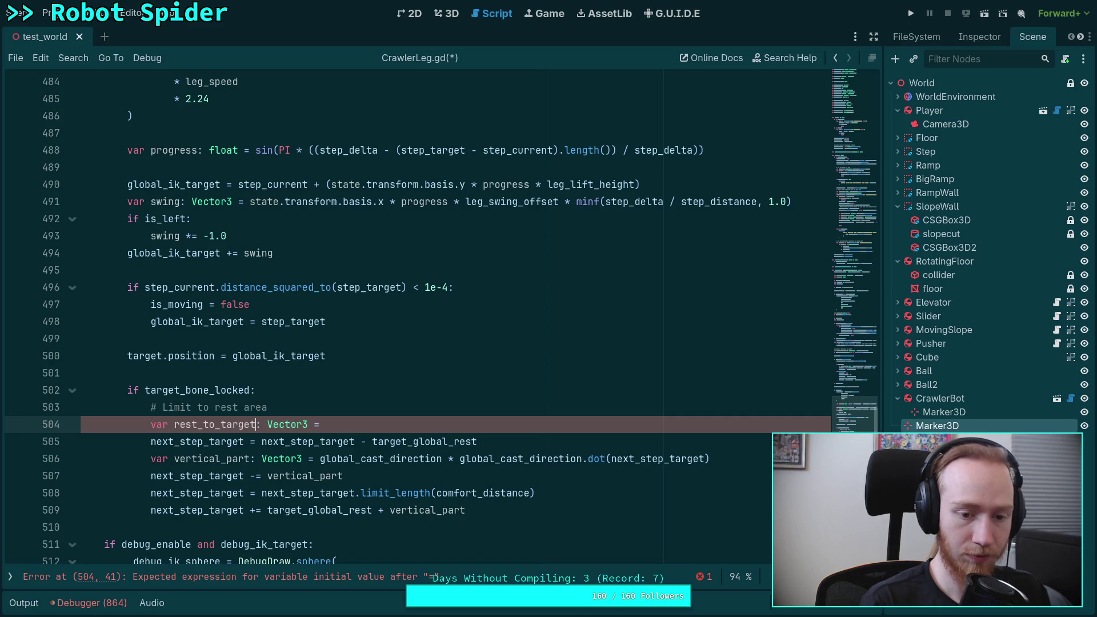
{"action": "type", "text": " Vector3 ="}
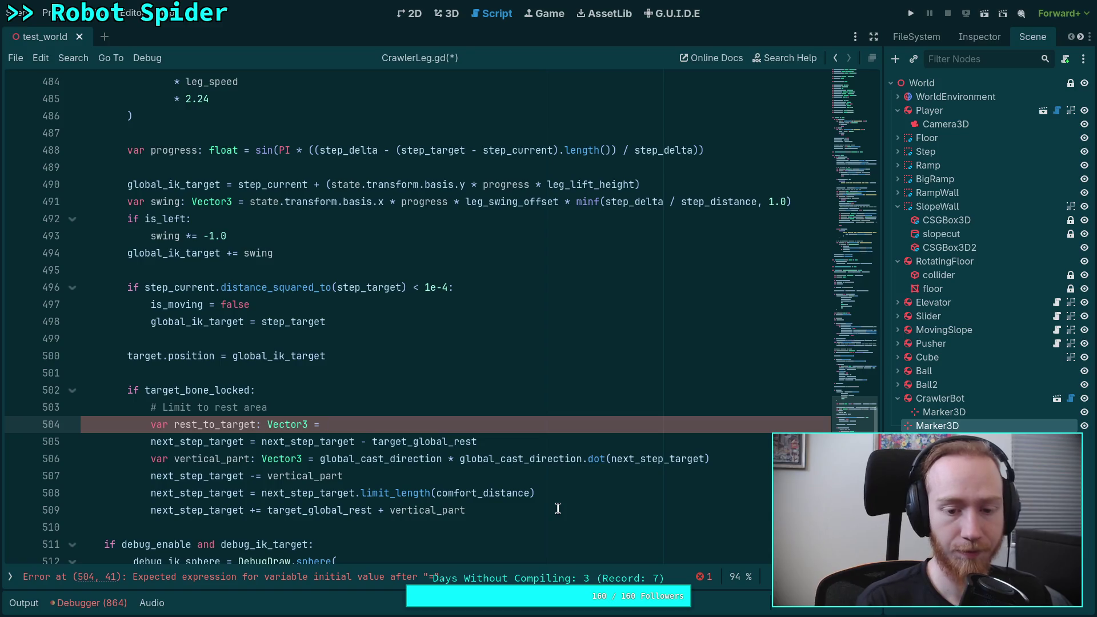
{"action": "type", "text": " targe"}
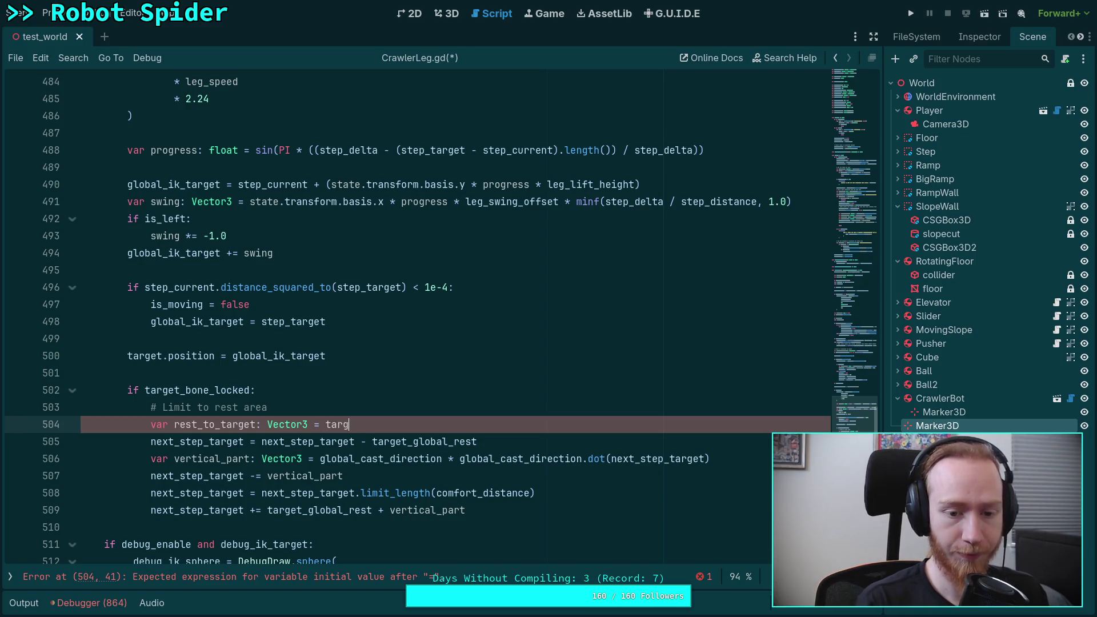
{"action": "key", "text": "BackSpace"}
{"action": "key", "text": "BackSpace"}
{"action": "key", "text": "BackSpace"}
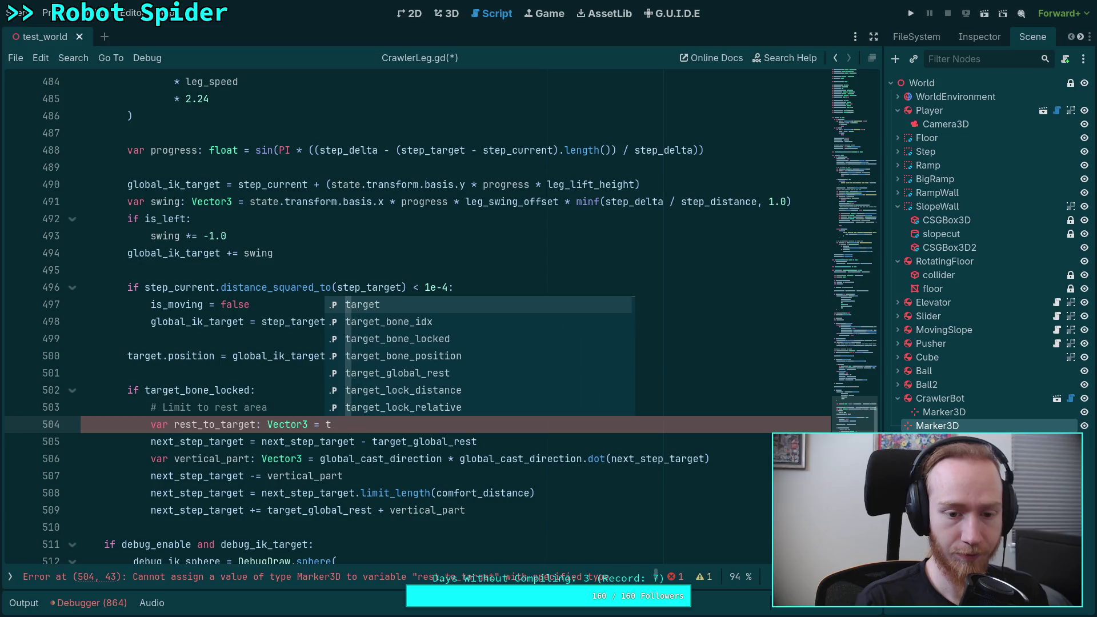
{"action": "type", "text": "global"}
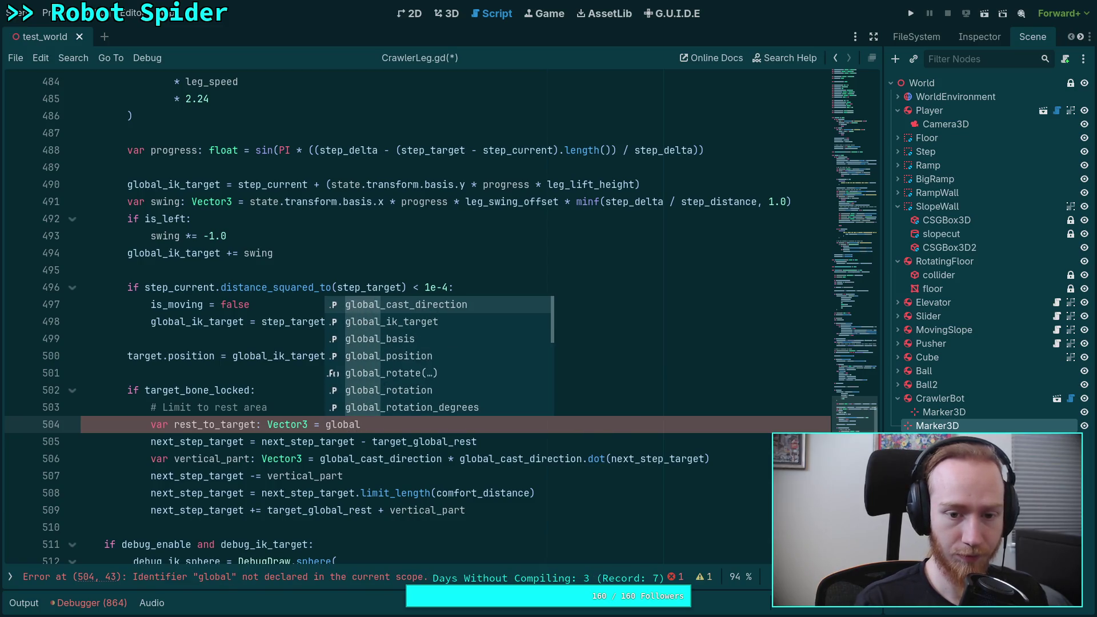
{"action": "key", "text": "Down"}
{"action": "key", "text": "Return"}
Join it with the next line's '- target_global_rest', removing the old next_step_target assignment.
{"action": "left_click_drag", "start_coordinate": [355, 441], "coordinate": [474, 421]}
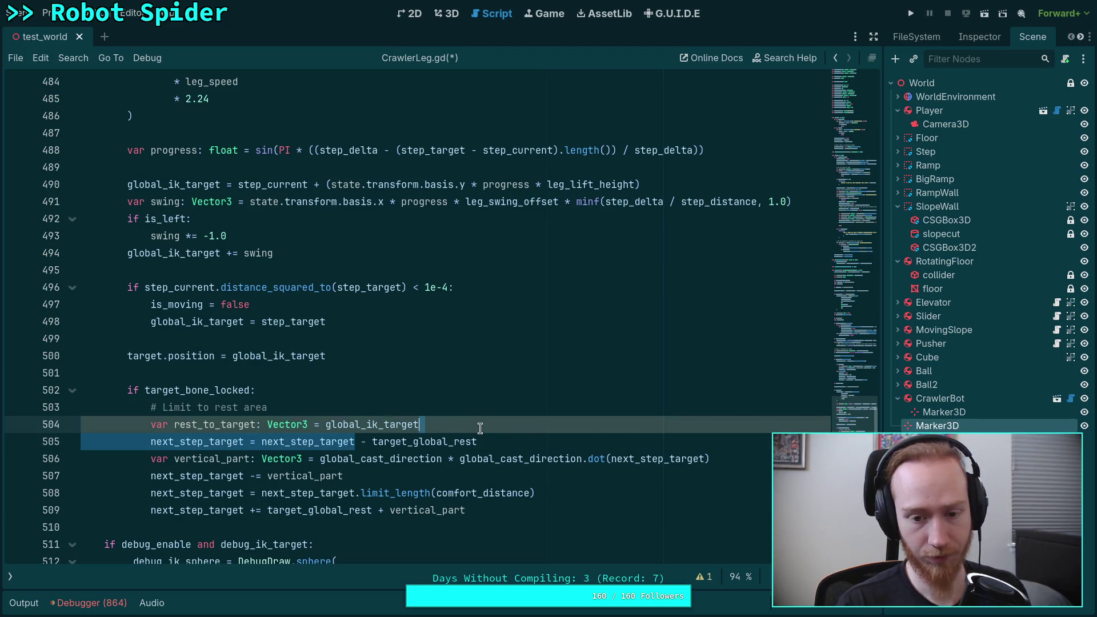
{"action": "key", "text": "BackSpace"}
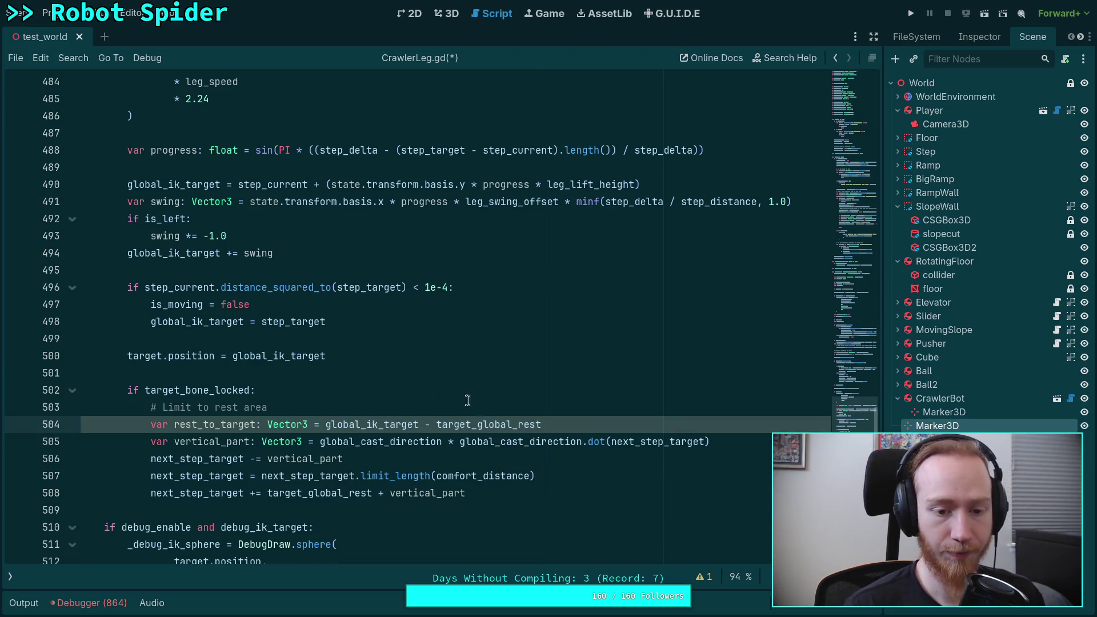
{"action": "scroll", "coordinate": [490, 407], "scroll_direction": "down", "scroll_amount": 1}
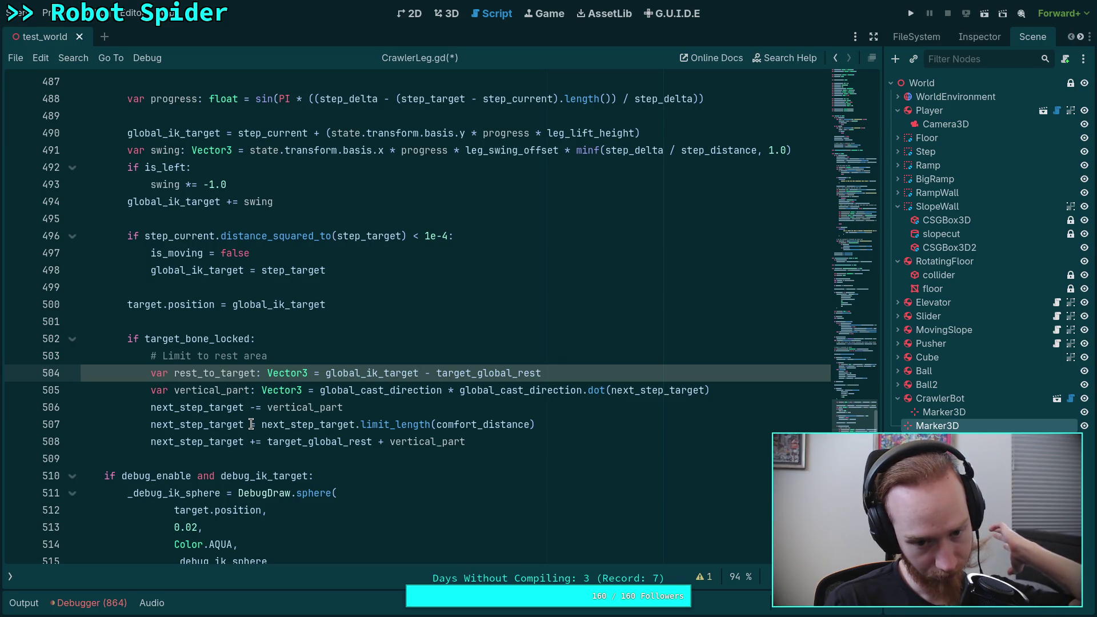
Change the comment to read '# Limit to lock distance'.
{"action": "double_click", "coordinate": [501, 425]}
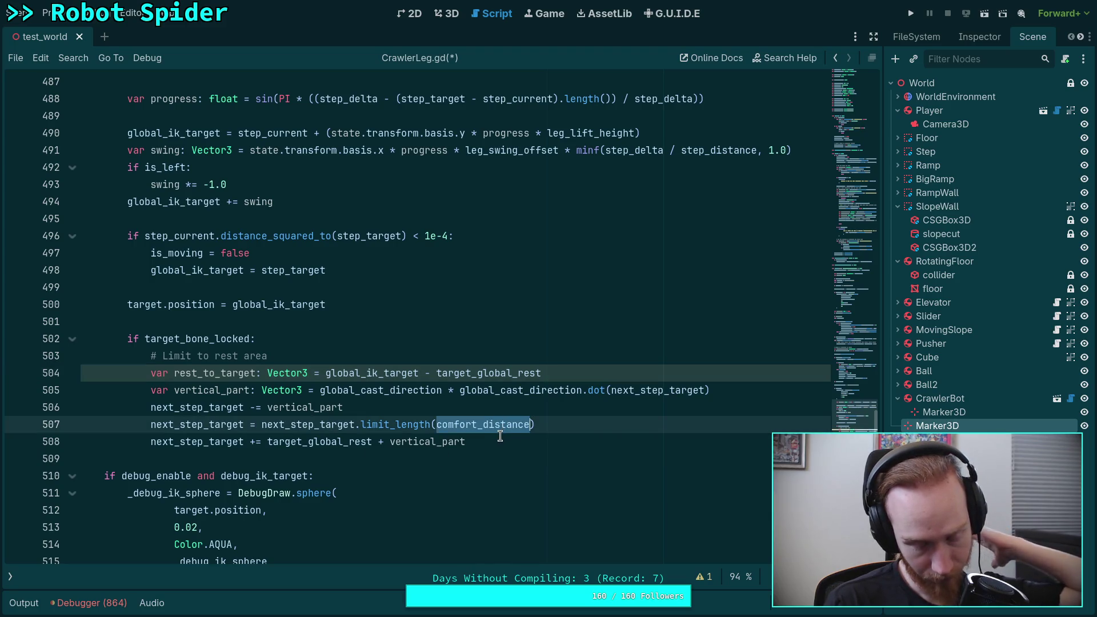
{"action": "left_click_drag", "start_coordinate": [268, 356], "coordinate": [214, 356]}
{"action": "type", "text": "lock distance"}
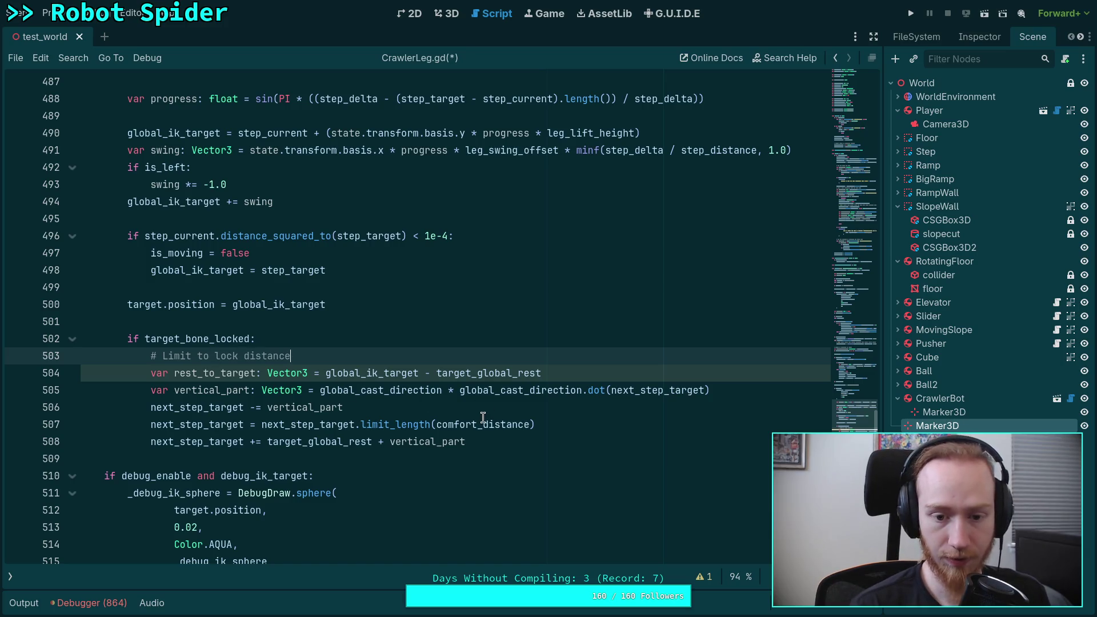
Replace comfort_distance in limit_length() with target_lock_distance via autocomplete.
{"action": "double_click", "coordinate": [483, 418]}
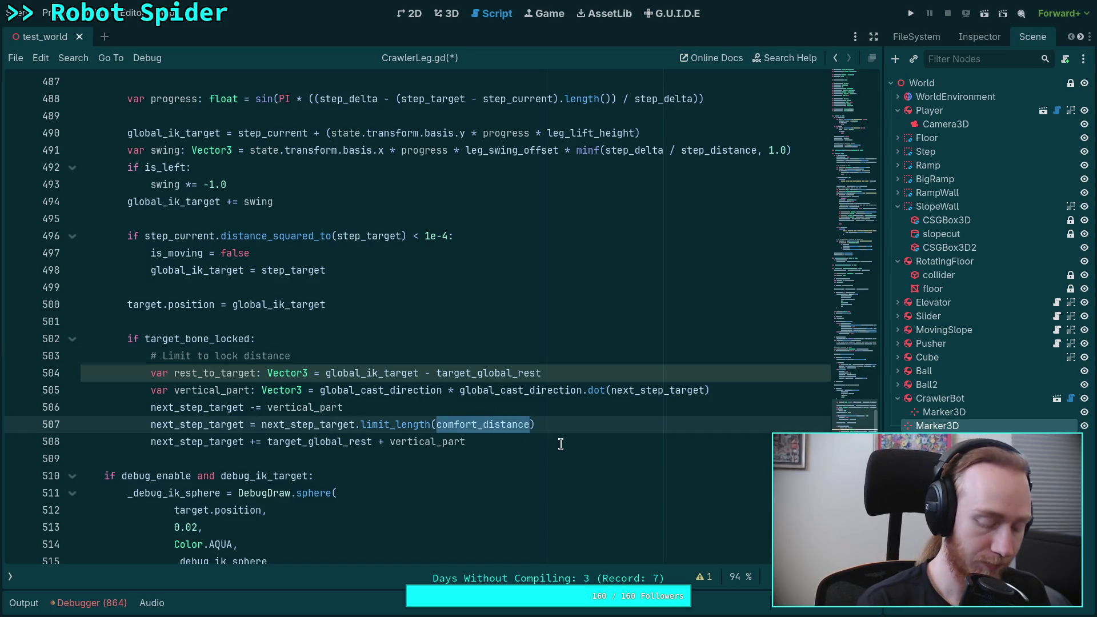
{"action": "type", "text": "loc"}
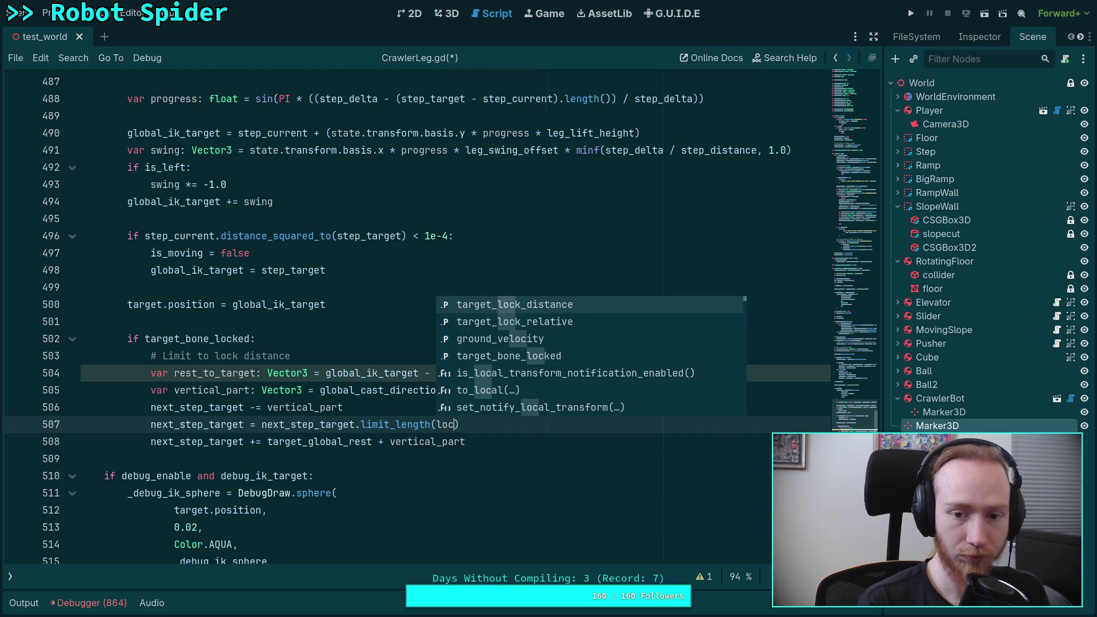
{"action": "key", "text": "Return"}
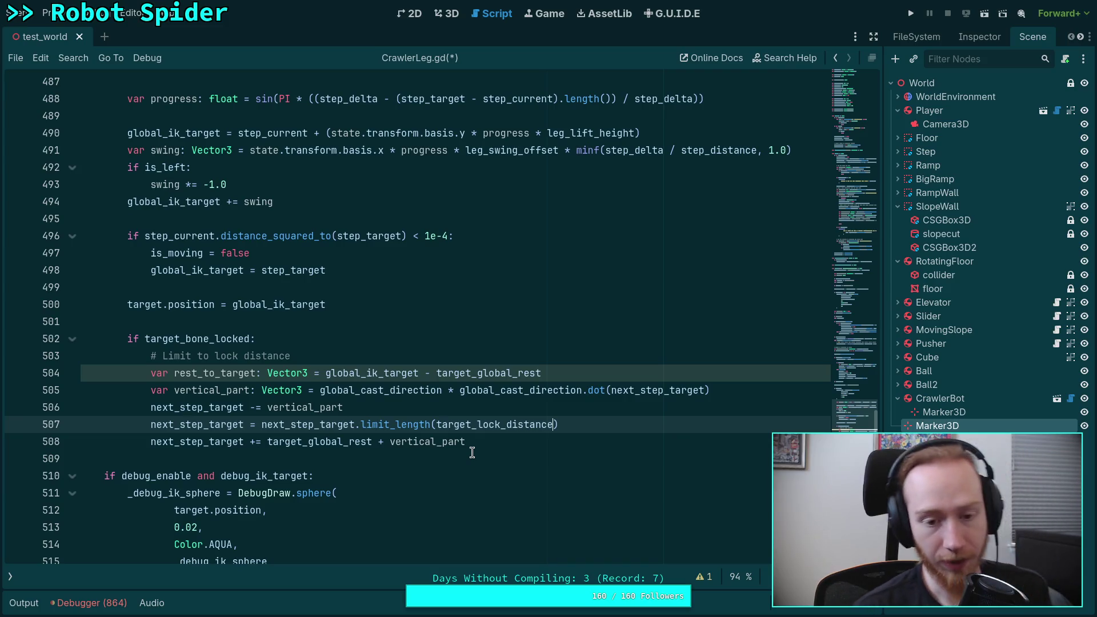
{"action": "mouse_move", "coordinate": [541, 374]}
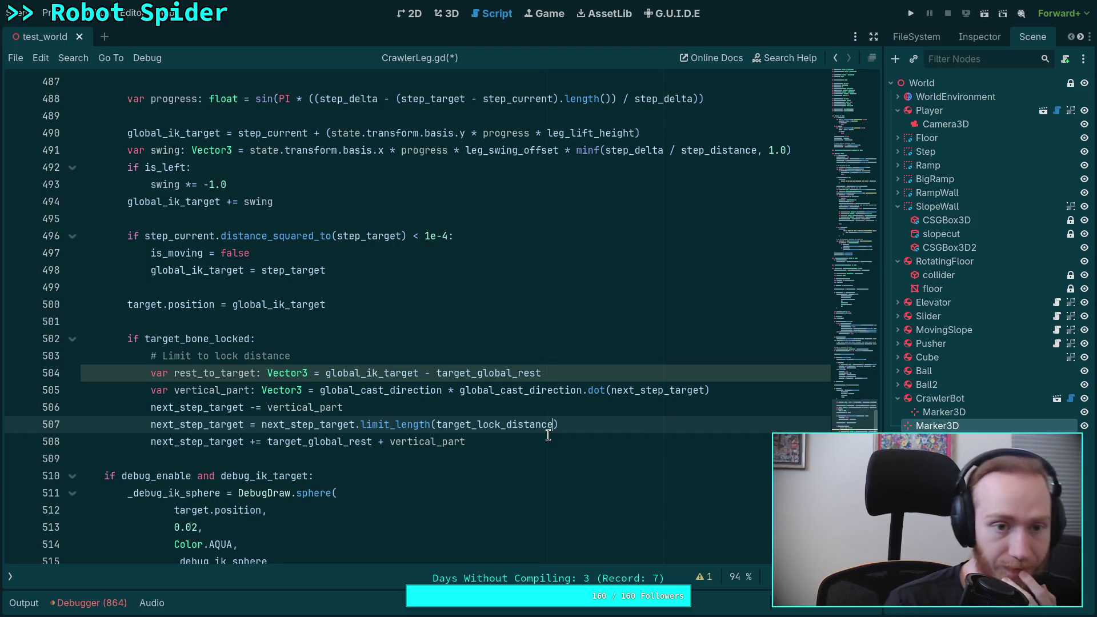
Scroll CrawlerLeg.gd down to the 'Limit to lock distance' block near line 490.
{"action": "scroll", "coordinate": [434, 478], "scroll_direction": "up", "scroll_amount": 15}
{"action": "scroll", "coordinate": [434, 478], "scroll_direction": "up", "scroll_amount": 9}
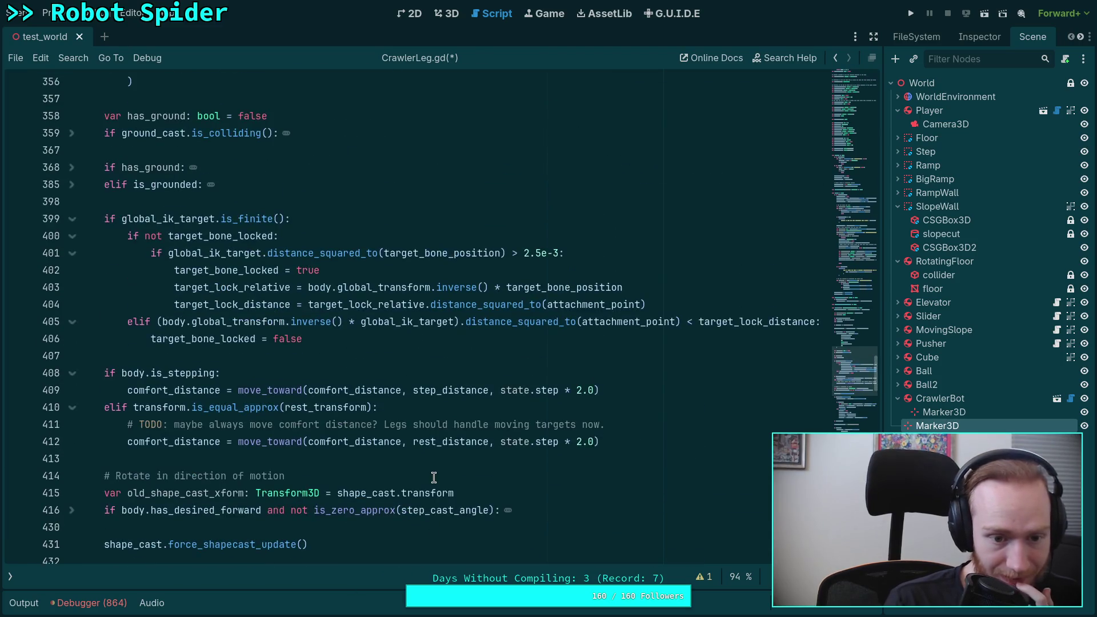
{"action": "scroll", "coordinate": [434, 478], "scroll_direction": "up", "scroll_amount": 1}
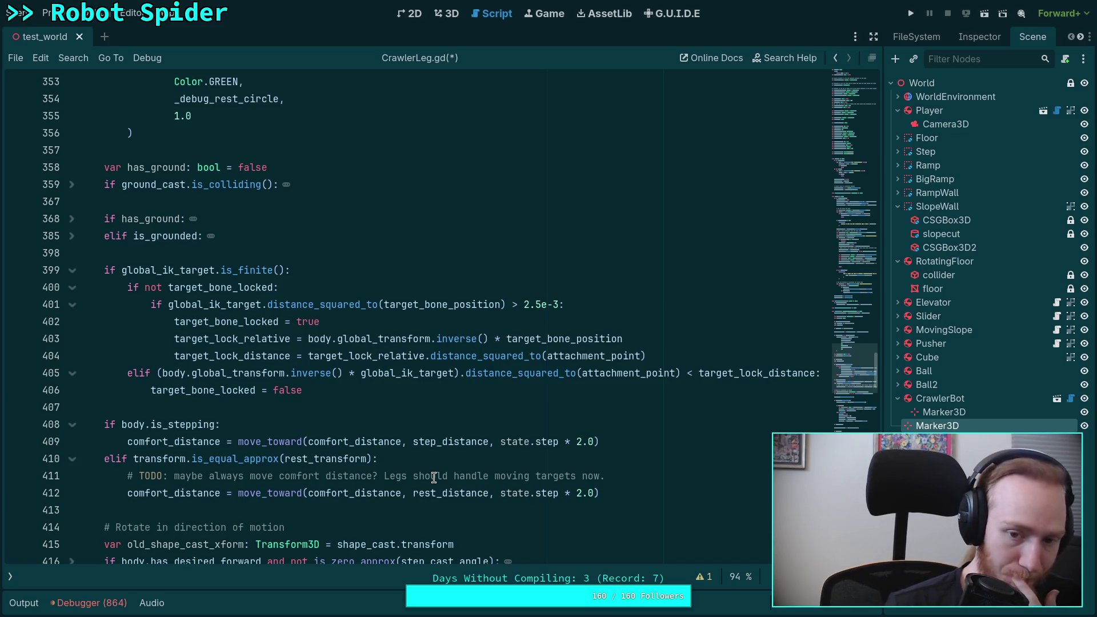
{"action": "scroll", "coordinate": [440, 477], "scroll_direction": "down", "scroll_amount": 15}
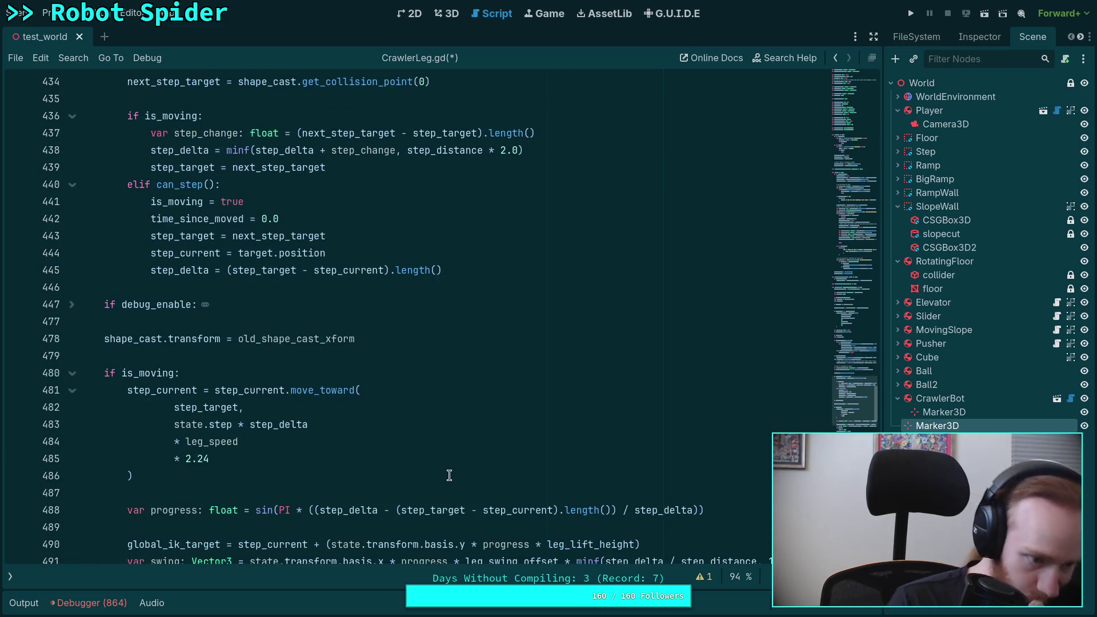
{"action": "scroll", "coordinate": [448, 475], "scroll_direction": "down", "scroll_amount": 8}
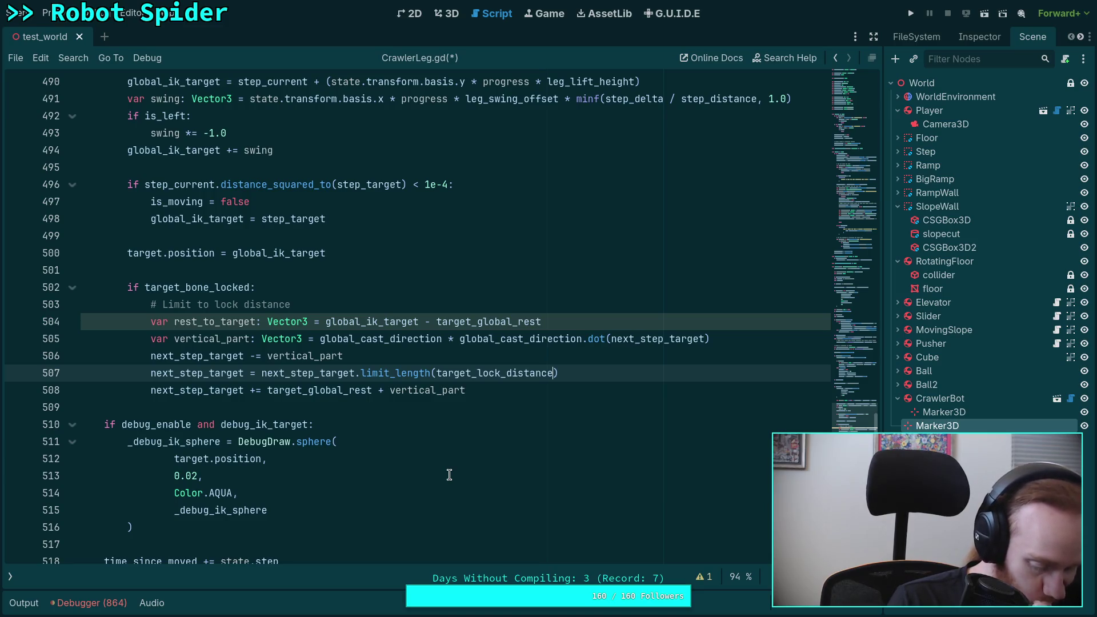
{"action": "scroll", "coordinate": [448, 473], "scroll_direction": "up", "scroll_amount": 20}
{"action": "scroll", "coordinate": [448, 473], "scroll_direction": "up", "scroll_amount": 4}
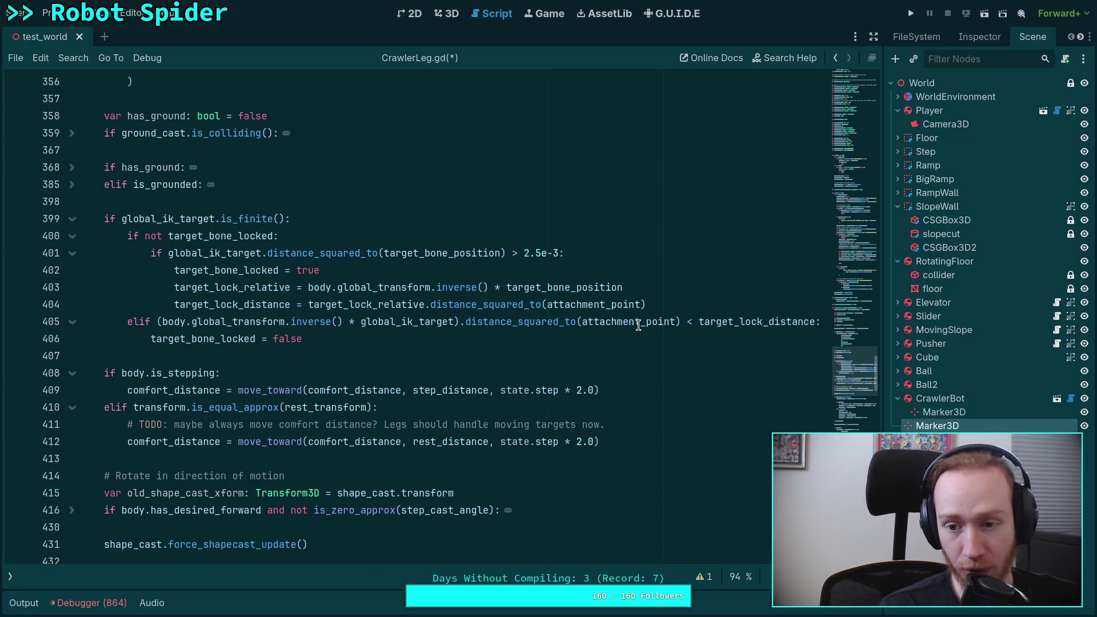
{"action": "mouse_move", "coordinate": [605, 329]}
{"action": "scroll", "coordinate": [560, 417], "scroll_direction": "down", "scroll_amount": 20}
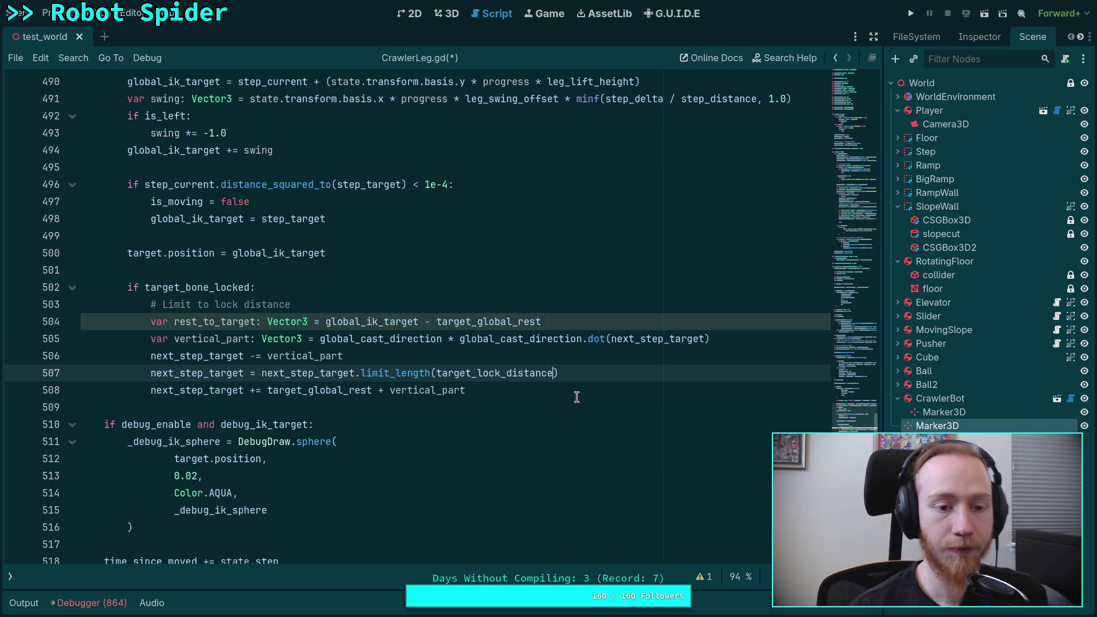
Rename rest_to_target to attachment_to_target on line 504.
{"action": "left_click", "coordinate": [196, 321]}
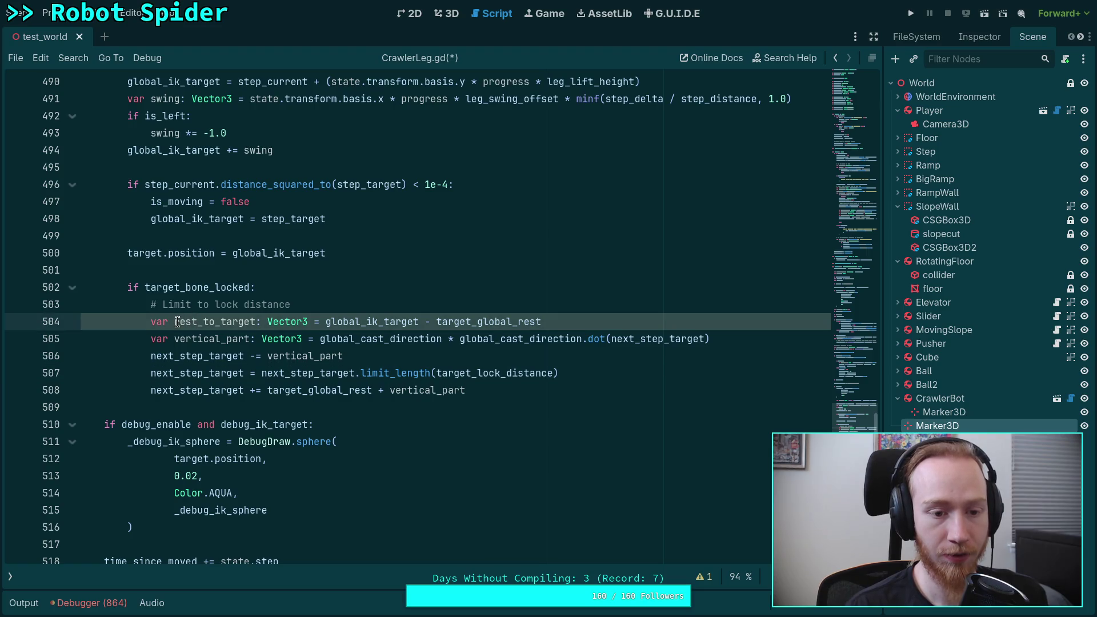
{"action": "left_click_drag", "start_coordinate": [175, 322], "coordinate": [195, 322]}
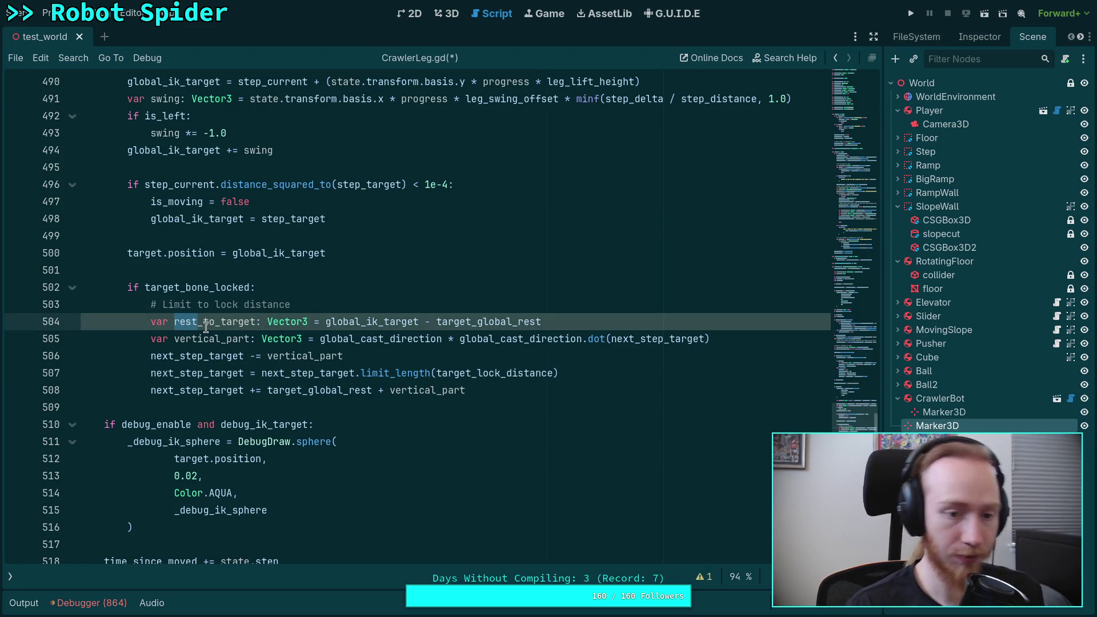
{"action": "type", "text": "attachment"}
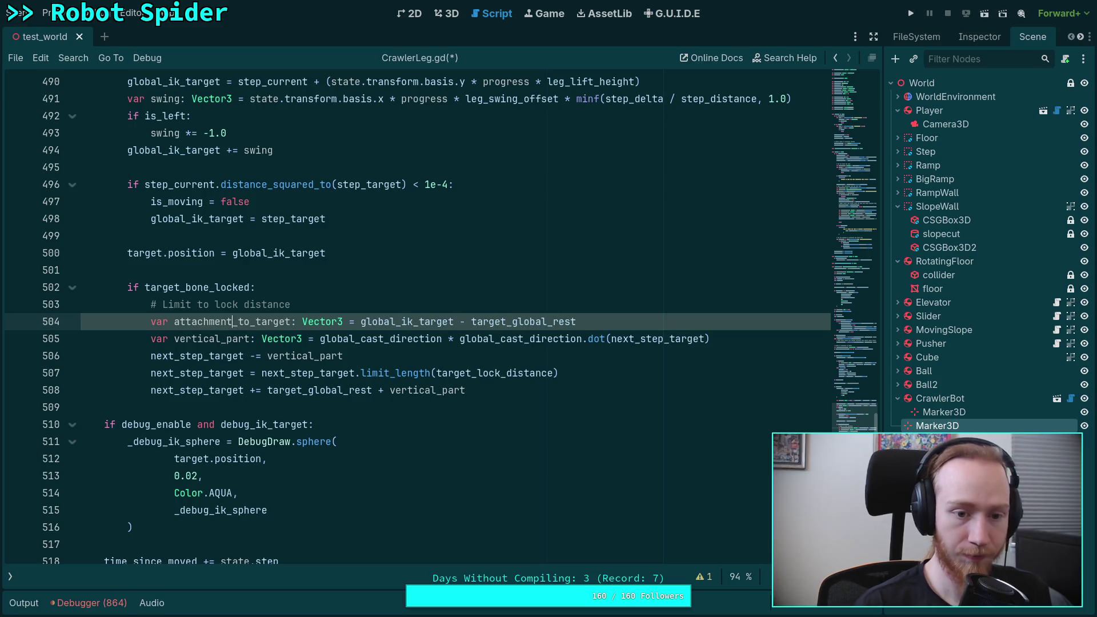
Replace target_global_rest with (body.global_transform * attachment_point) in the attachment_to_target subtraction.
{"action": "double_click", "coordinate": [520, 322]}
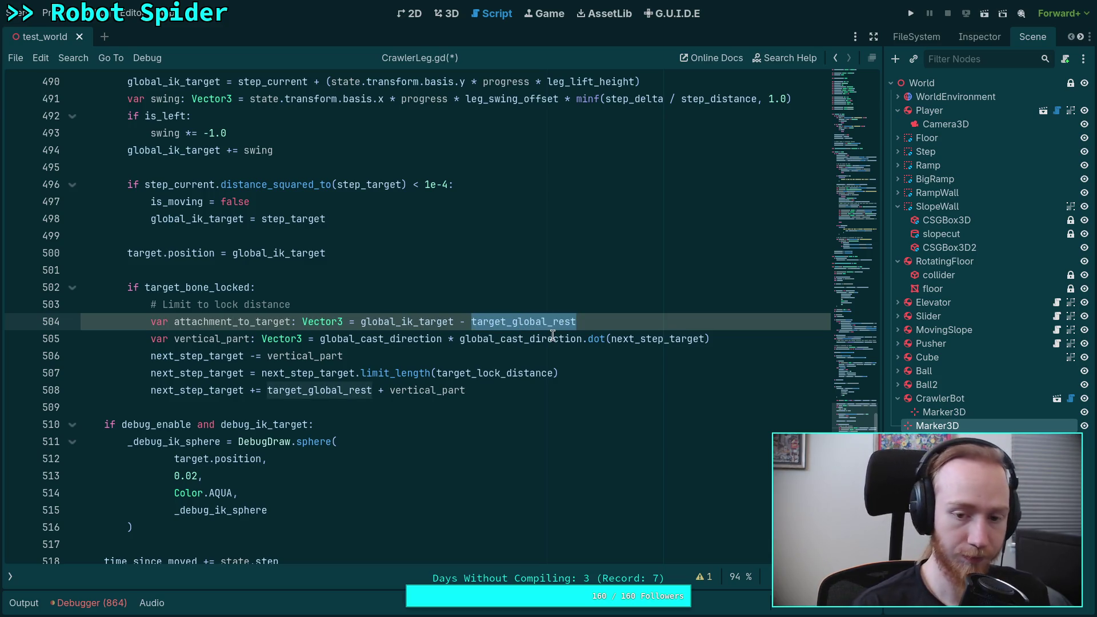
{"action": "key", "text": "BackSpace"}
{"action": "type", "text": "(attach"}
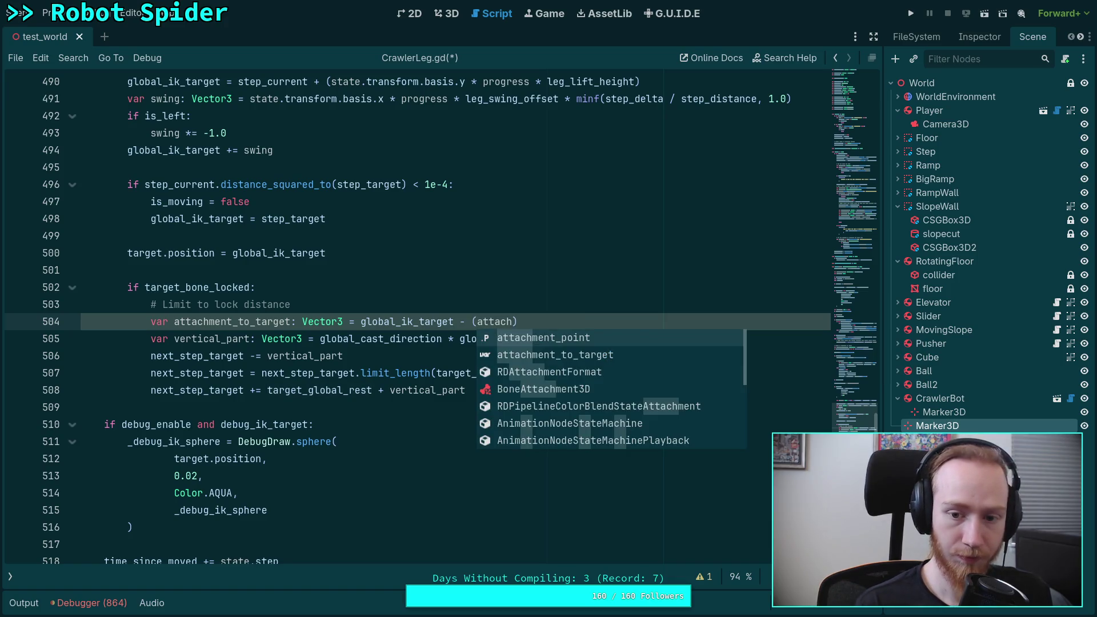
{"action": "key", "text": "Return"}
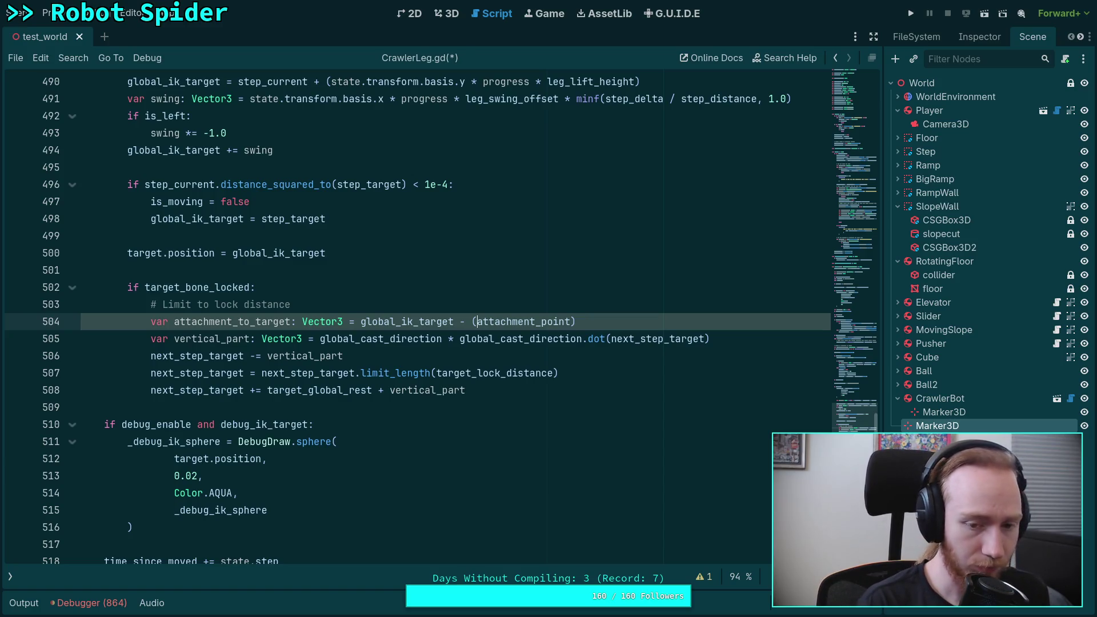
{"action": "type", "text": "body"}
{"action": "type", "text": ".global_tr"}
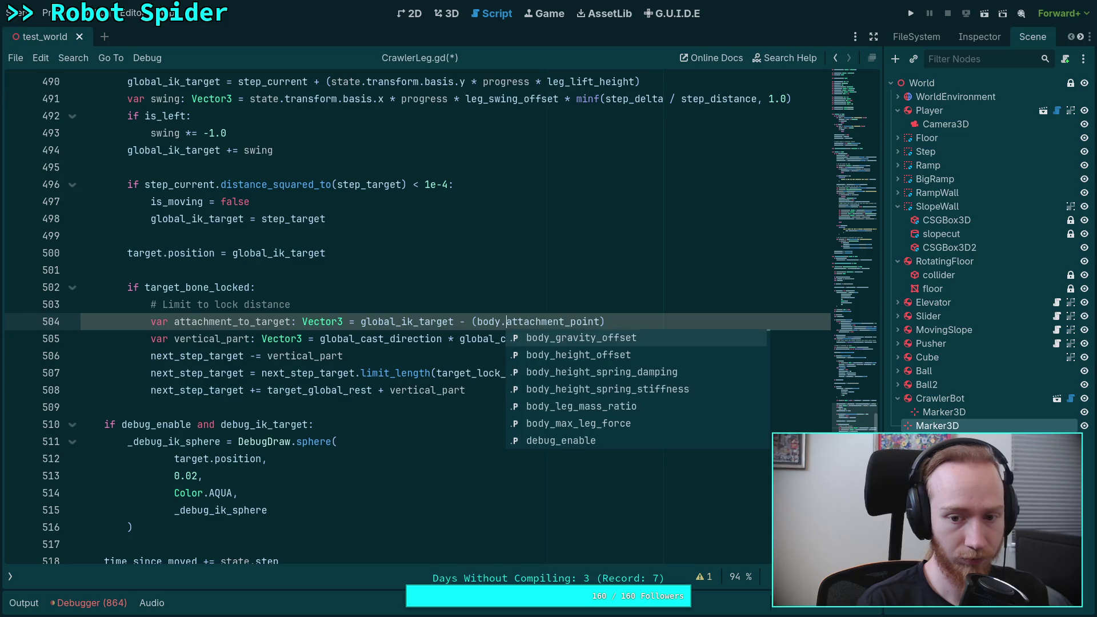
{"action": "type", "text": "ansform *"}
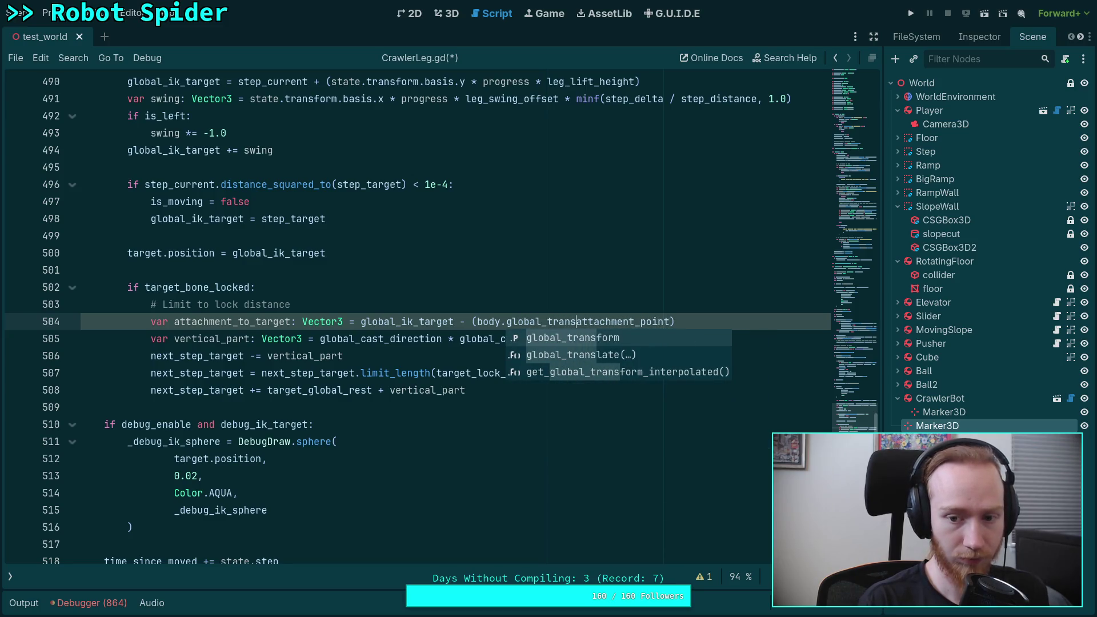
{"action": "left_click", "coordinate": [711, 321]}
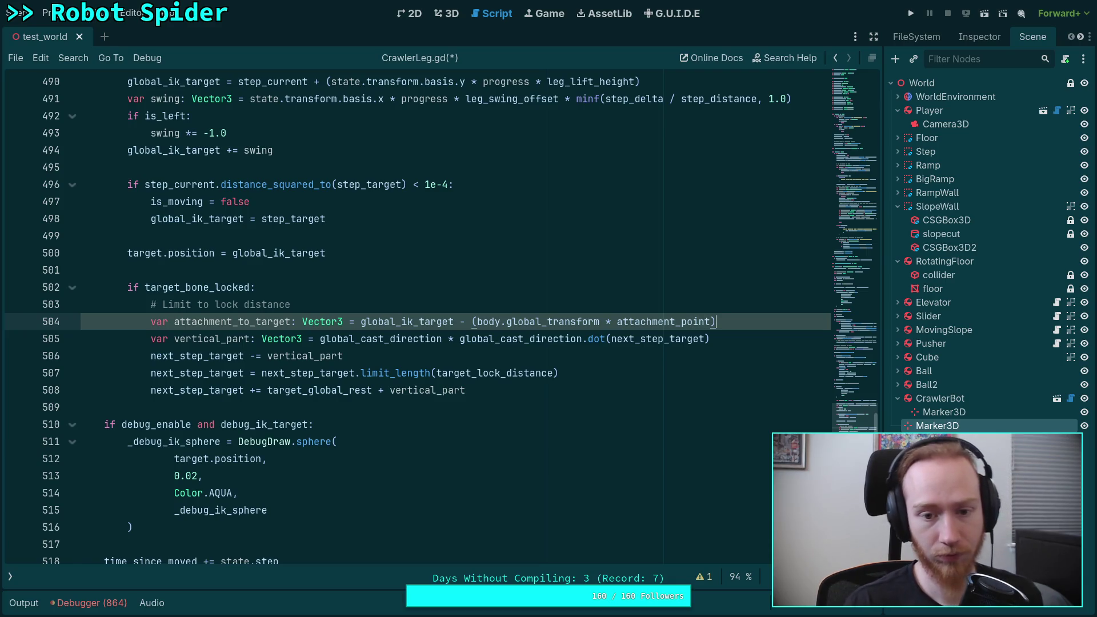
{"action": "left_click", "coordinate": [461, 355]}
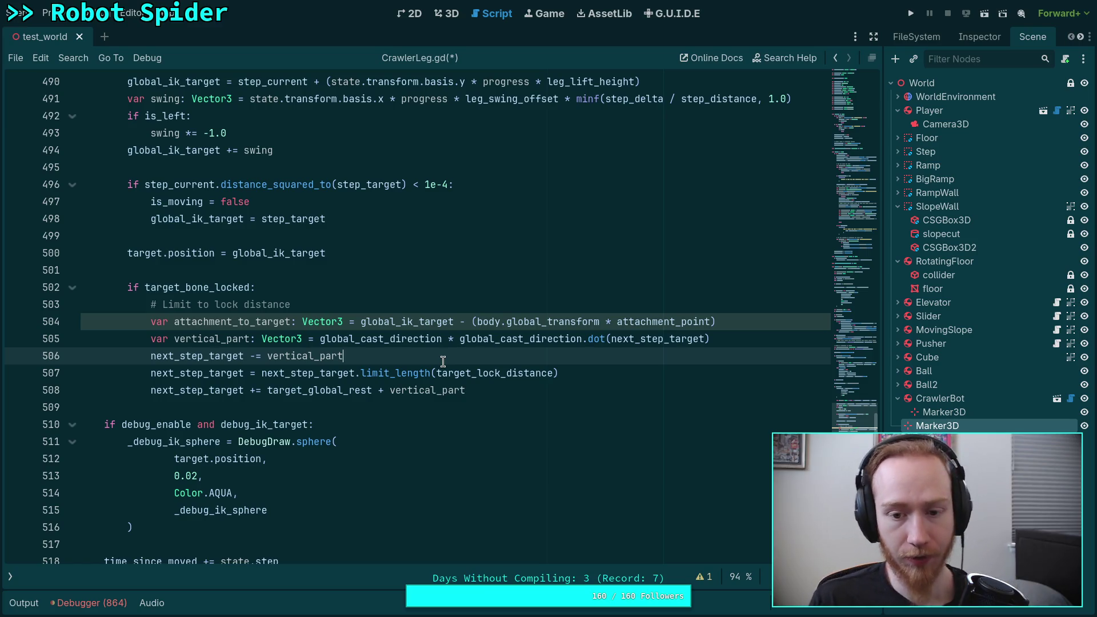
{"action": "left_click", "coordinate": [354, 323]}
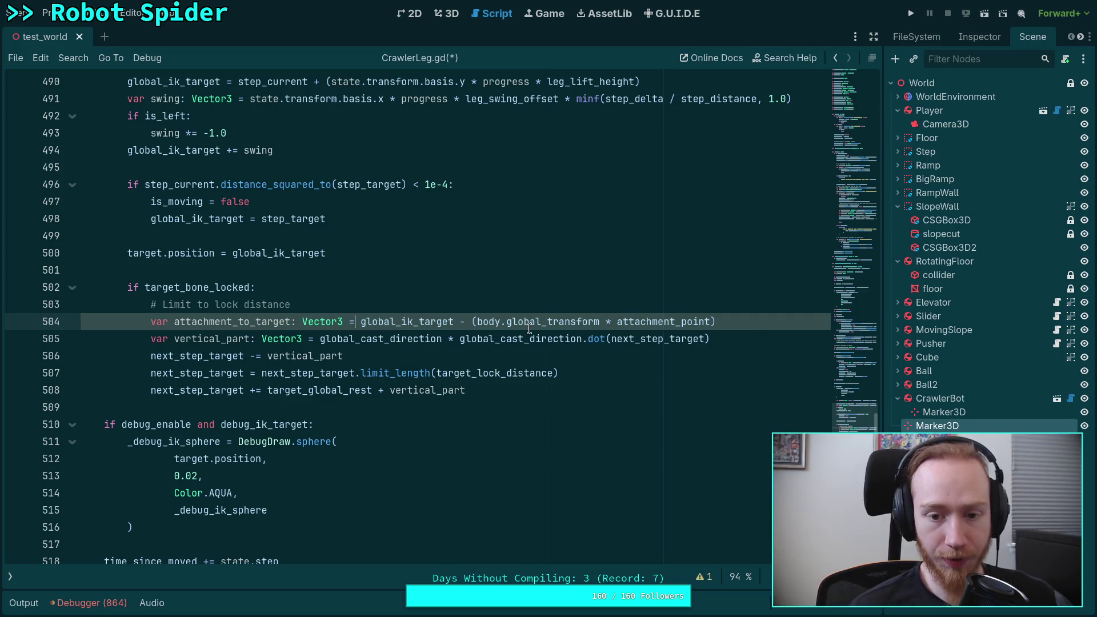
{"action": "mouse_move", "coordinate": [530, 329]}
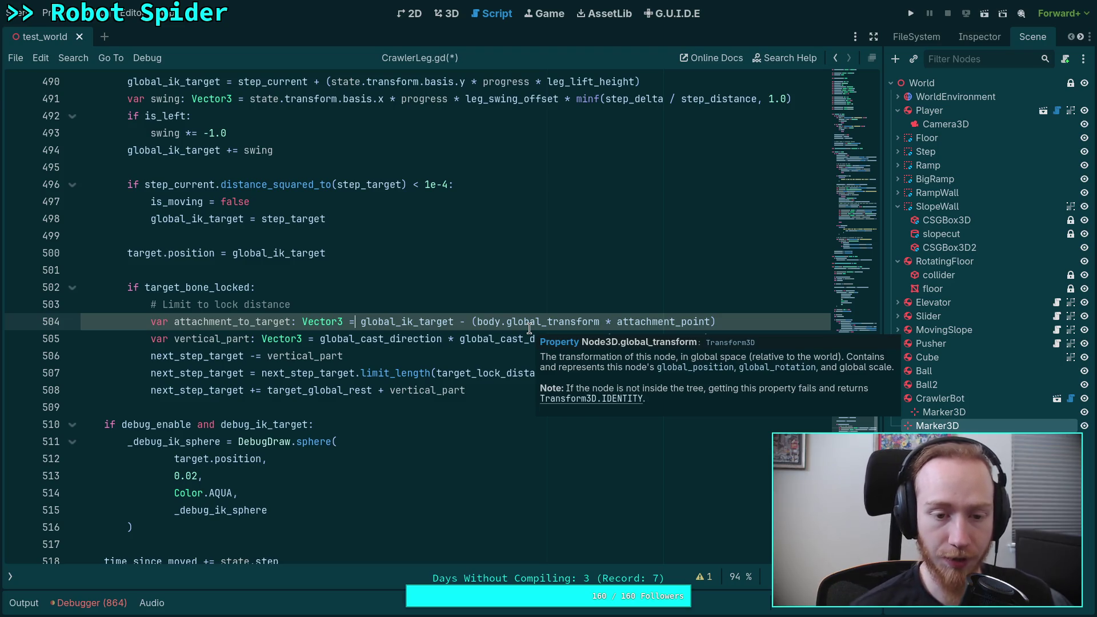
{"action": "left_click", "coordinate": [467, 357]}
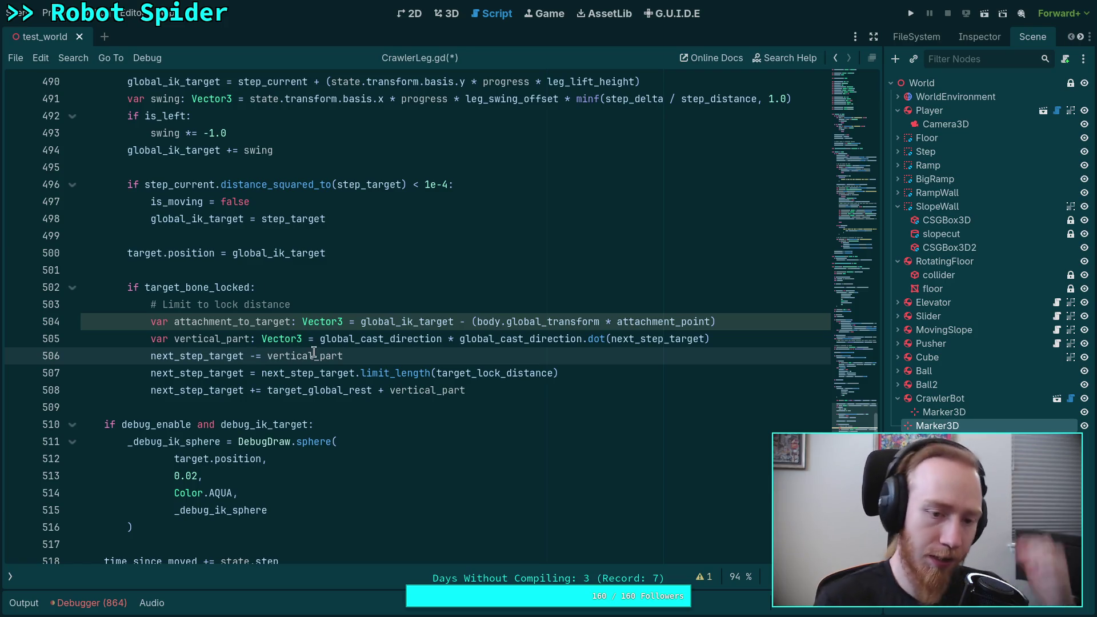
Change vertical_part to use global_cast_direction.dot(attachment_to_target), then switch to the Obsidian IK Limiting notes.
{"action": "mouse_move", "coordinate": [352, 341]}
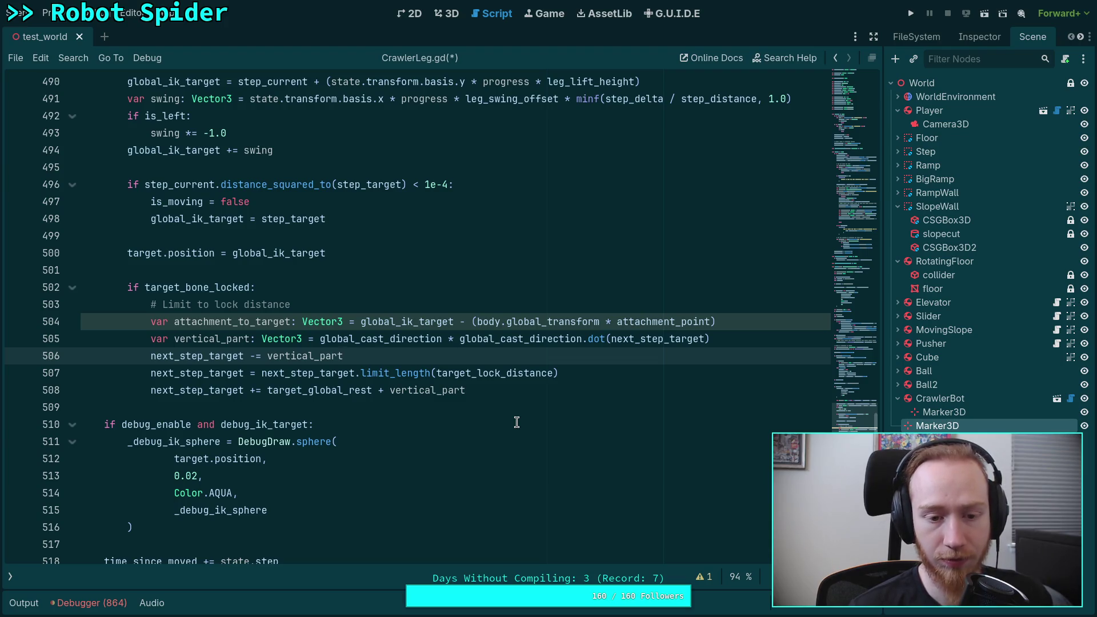
{"action": "double_click", "coordinate": [667, 340]}
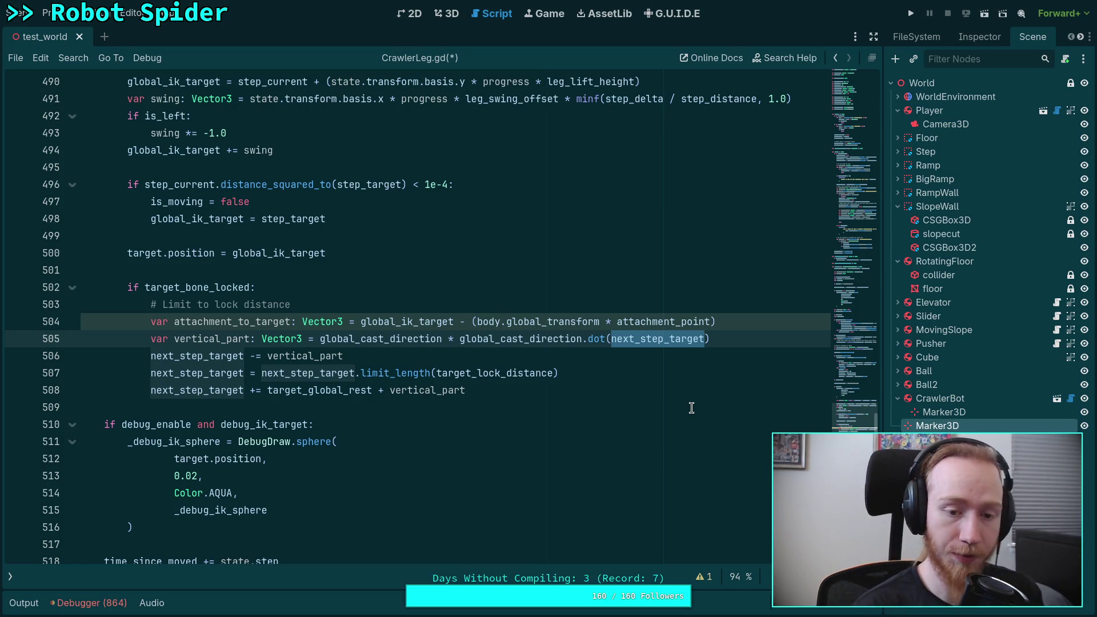
{"action": "type", "text": "attach"}
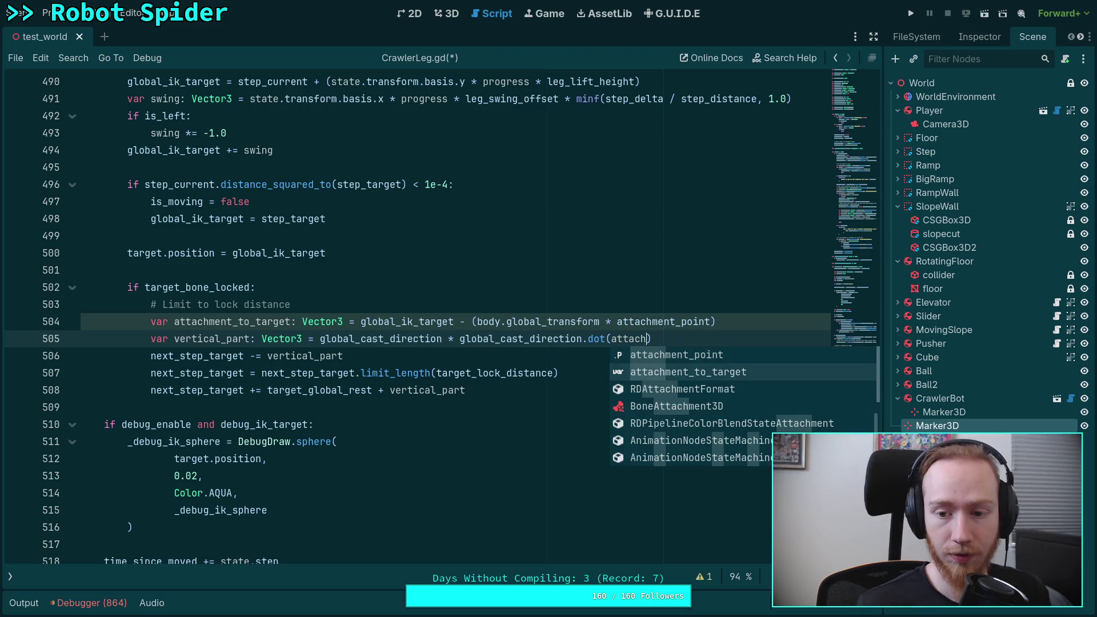
{"action": "type", "text": "ment_to_target"}
{"action": "key", "text": "Return"}
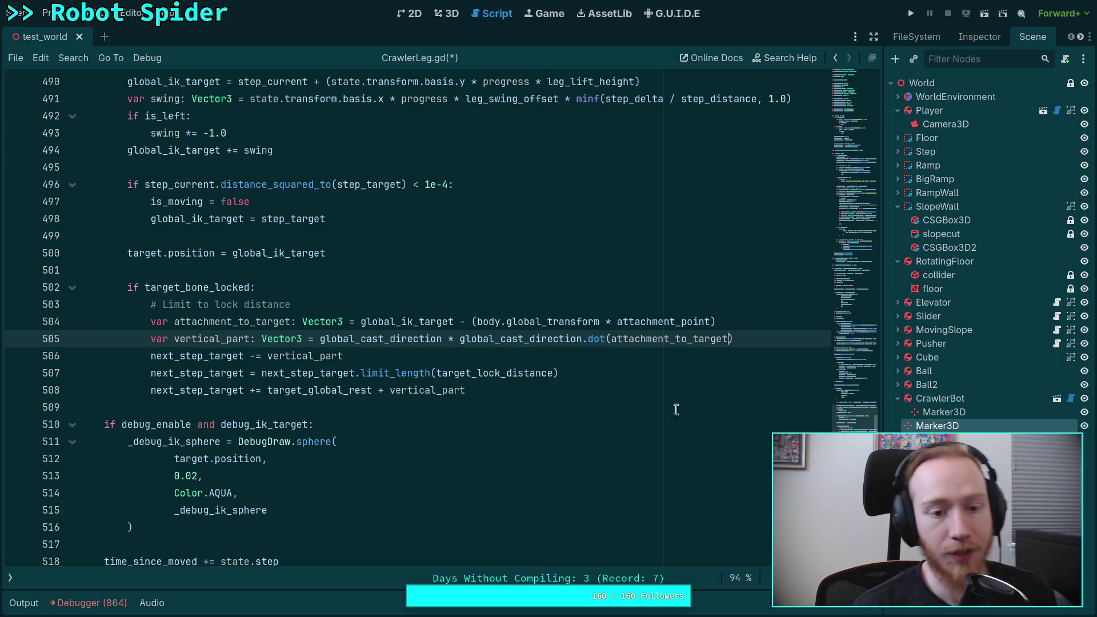
{"action": "scroll", "coordinate": [401, 399], "scroll_direction": "up", "scroll_amount": 3}
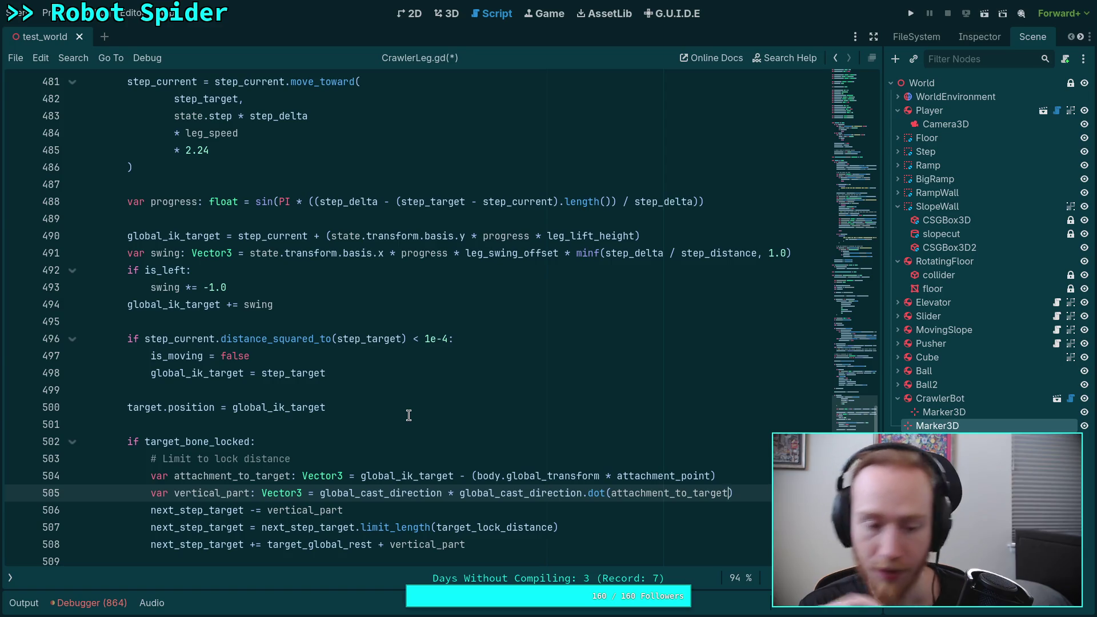
{"action": "key", "text": "alt+Tab"}
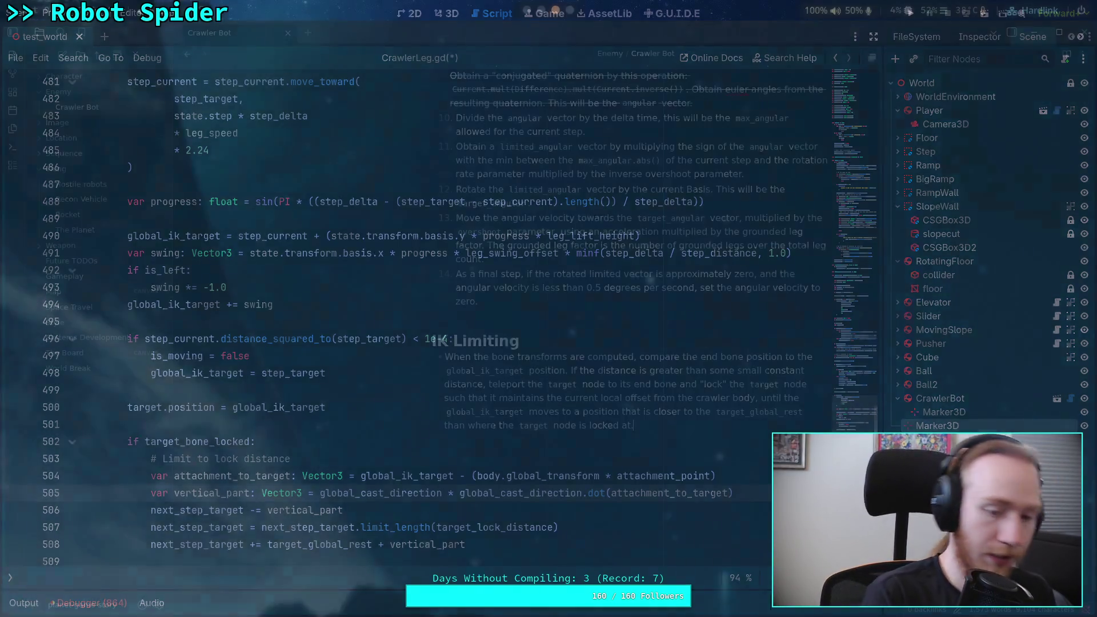
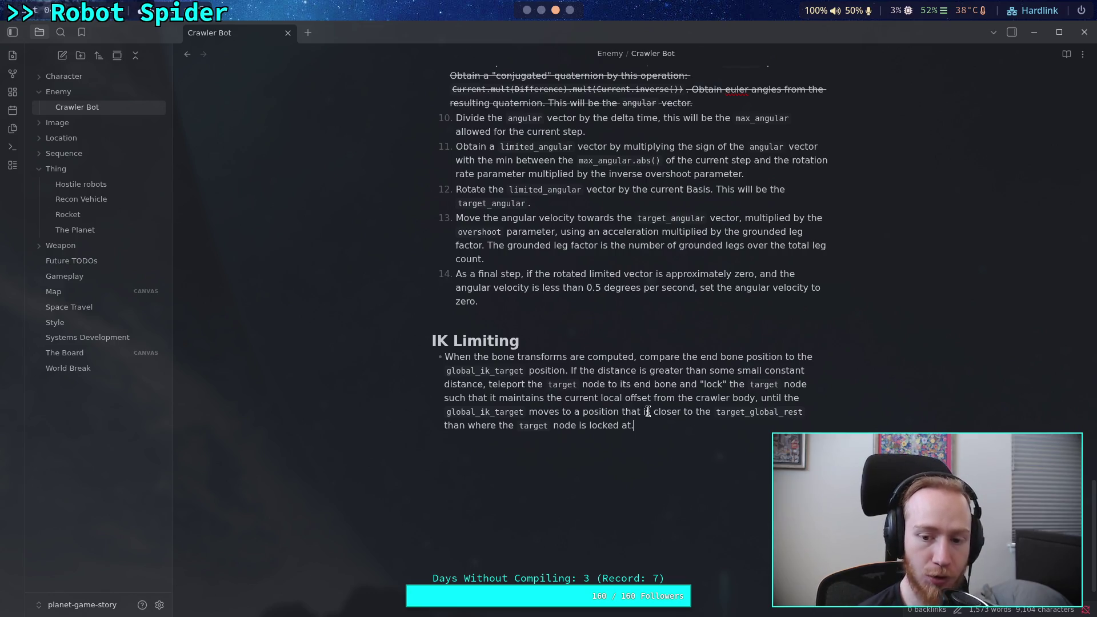
Cut the IK Limiting note's trailing clause so the sentence ends at 'from the crawler body.'.
{"action": "left_click_drag", "start_coordinate": [676, 421], "coordinate": [756, 399]}
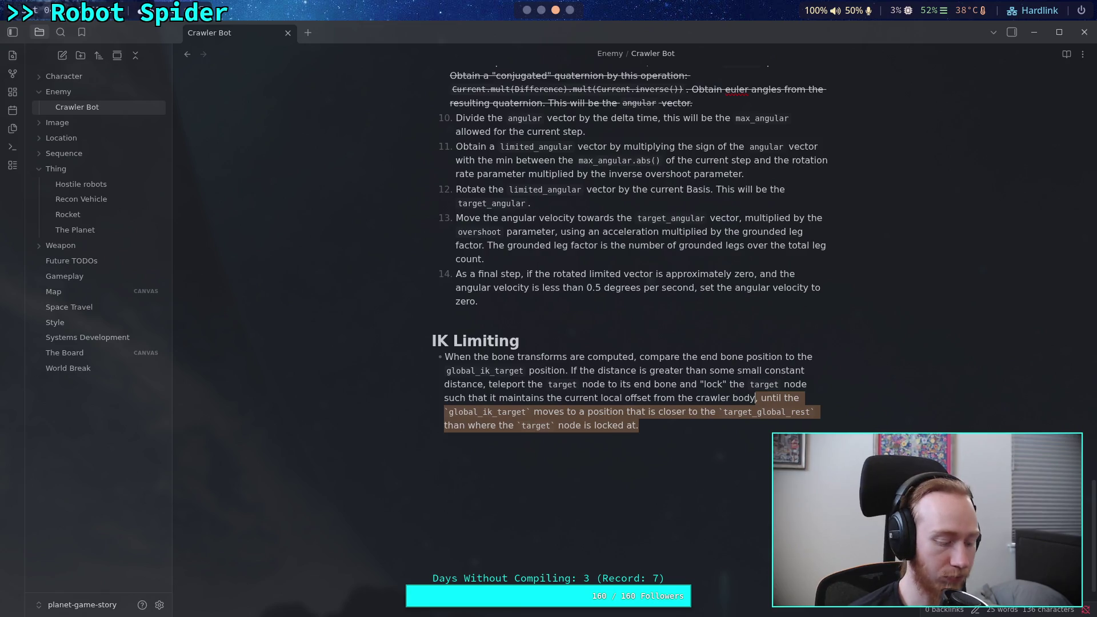
{"action": "type", "text": "."}
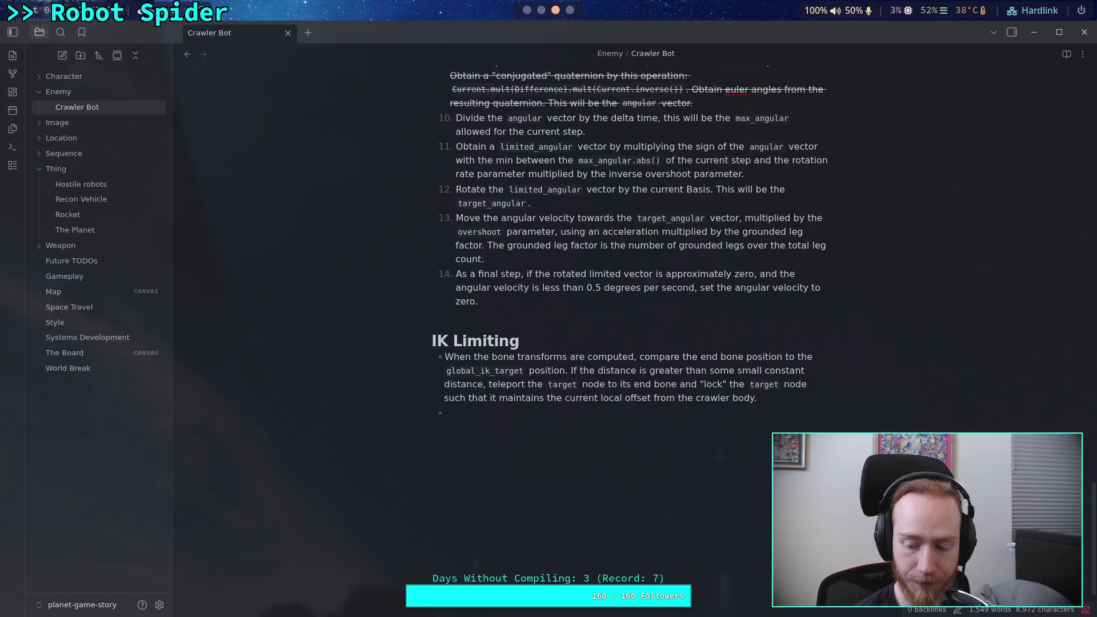
{"action": "key", "text": "alt+Tab"}
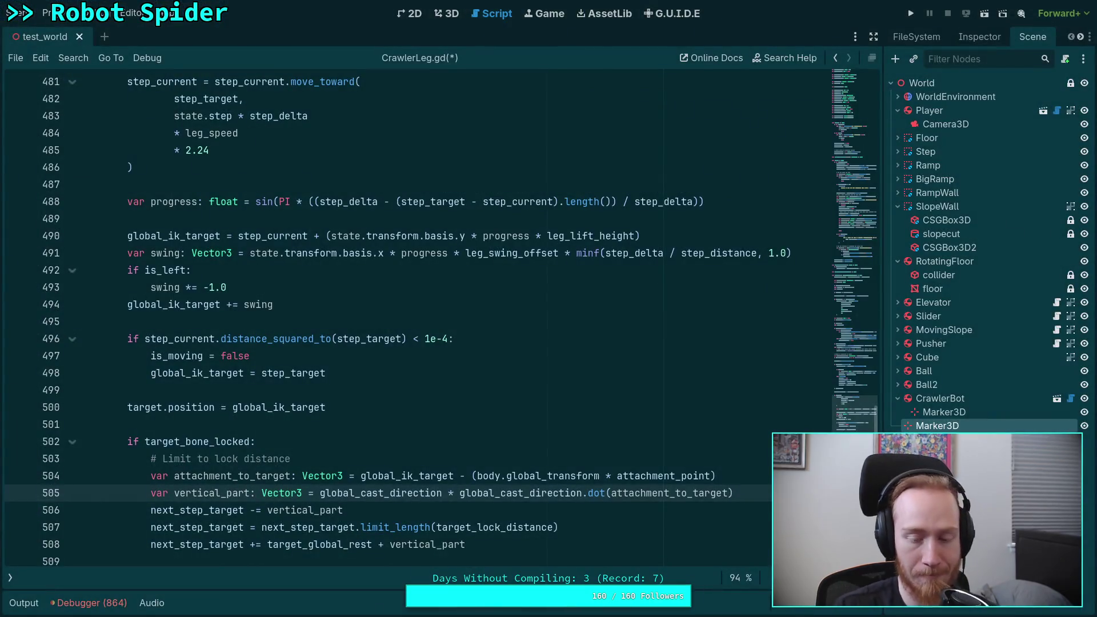
Negate the target_bone_locked check, delete its limiting lines, and nest target.position beneath it.
{"action": "scroll", "coordinate": [543, 448], "scroll_direction": "down", "scroll_amount": 2}
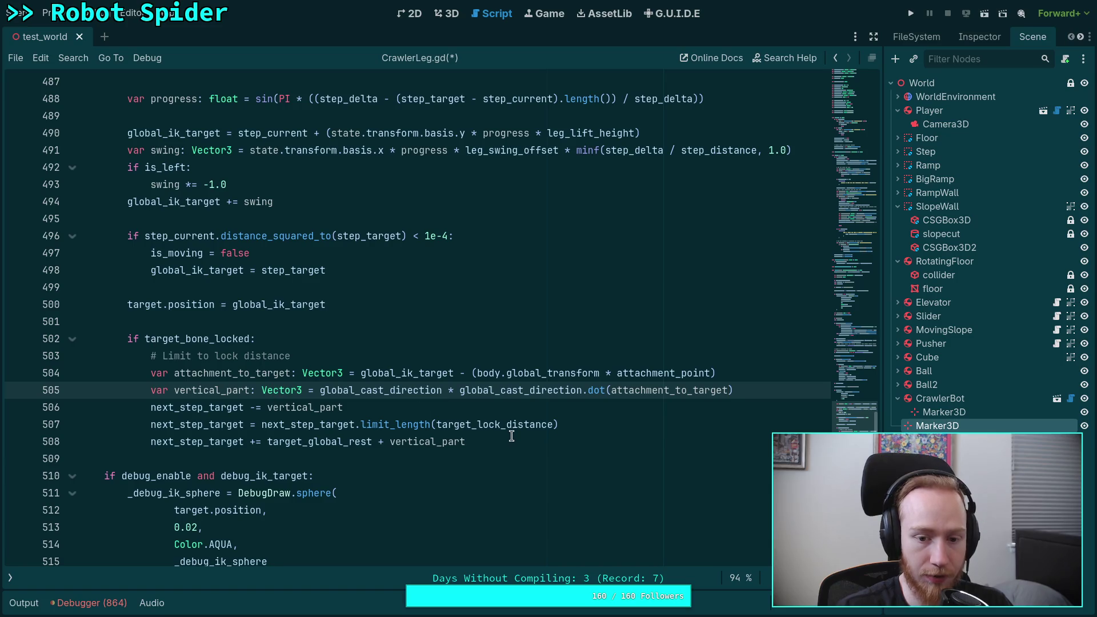
{"action": "left_click", "coordinate": [139, 337]}
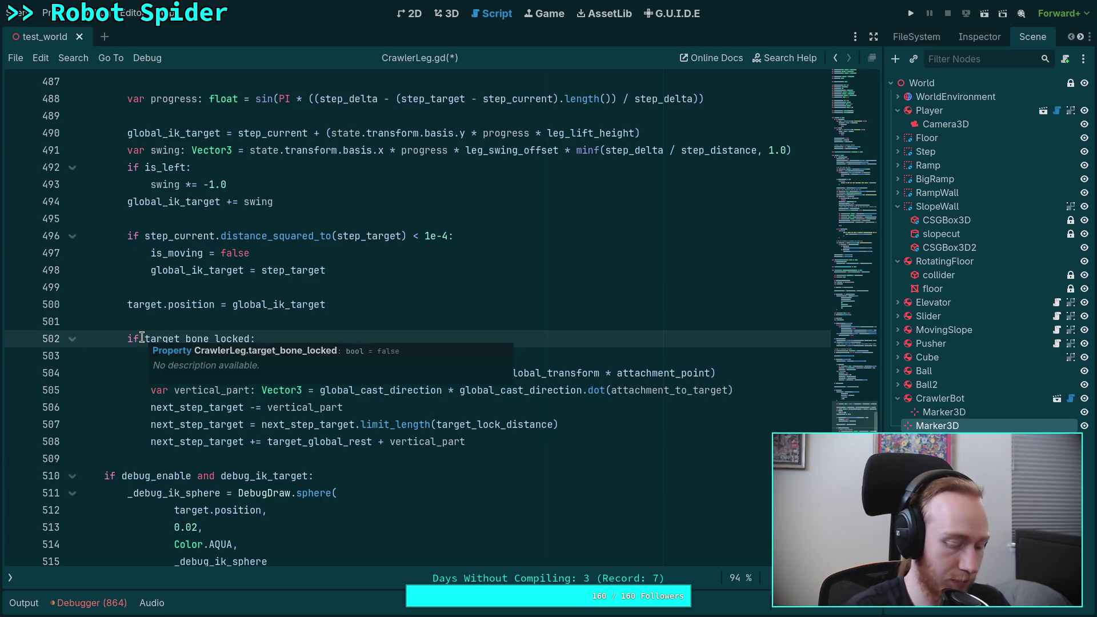
{"action": "type", "text": "not"}
{"action": "left_click", "coordinate": [203, 304]}
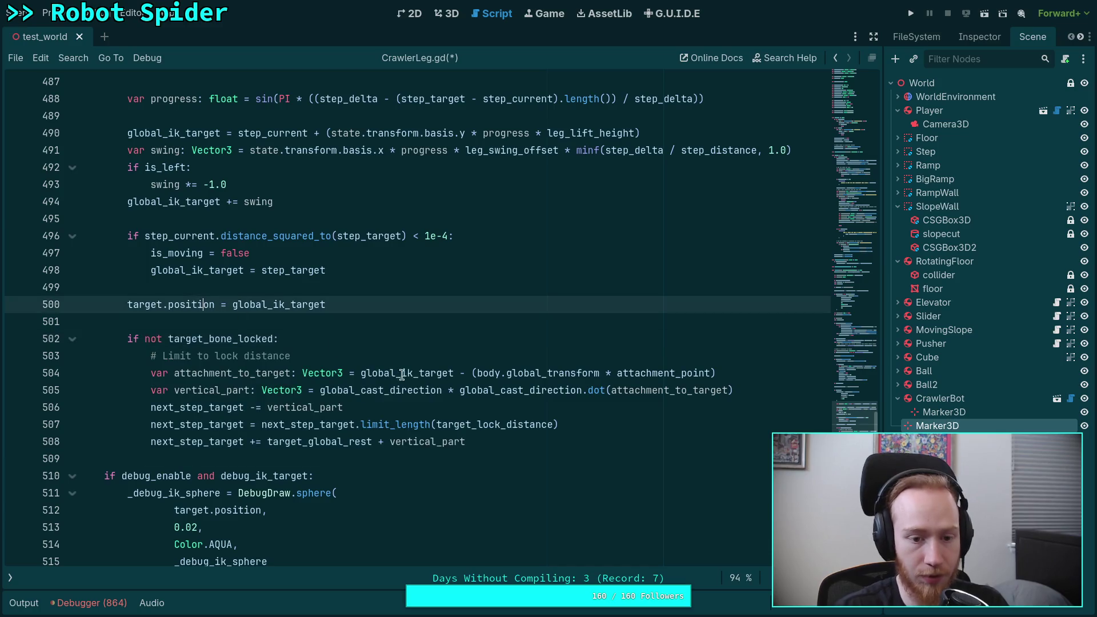
{"action": "mouse_move", "coordinate": [532, 441]}
{"action": "left_mouse_down"}
{"action": "mouse_move", "coordinate": [400, 357]}
{"action": "mouse_move", "coordinate": [398, 340]}
{"action": "left_mouse_up"}
{"action": "key", "text": "Delete"}
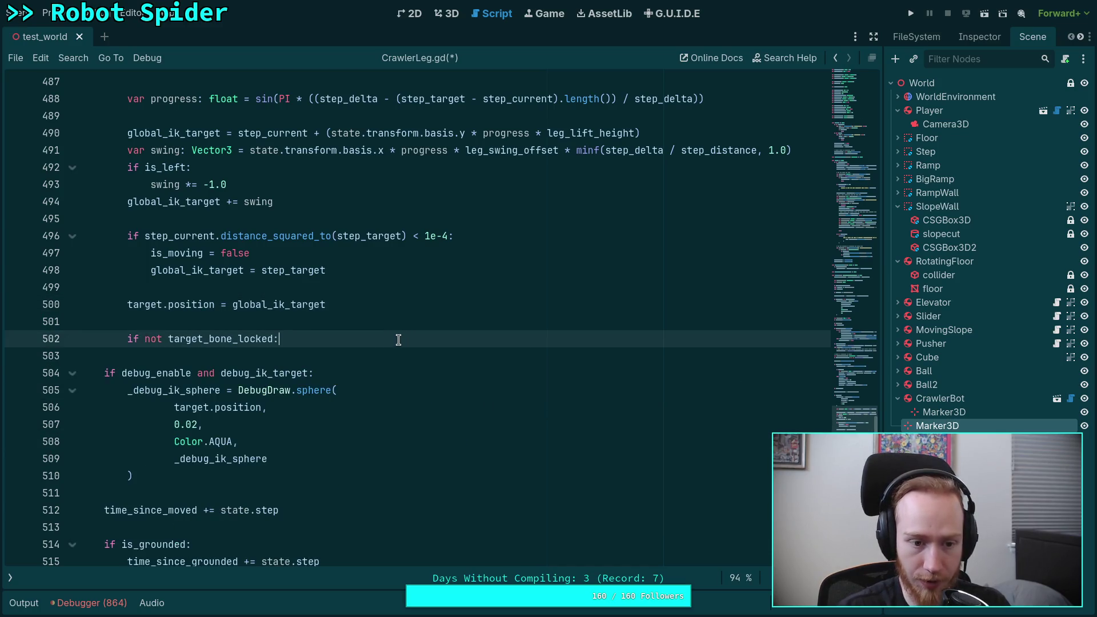
{"action": "key", "text": "Return"}
{"action": "key", "text": "Up"}
{"action": "key", "text": "Up"}
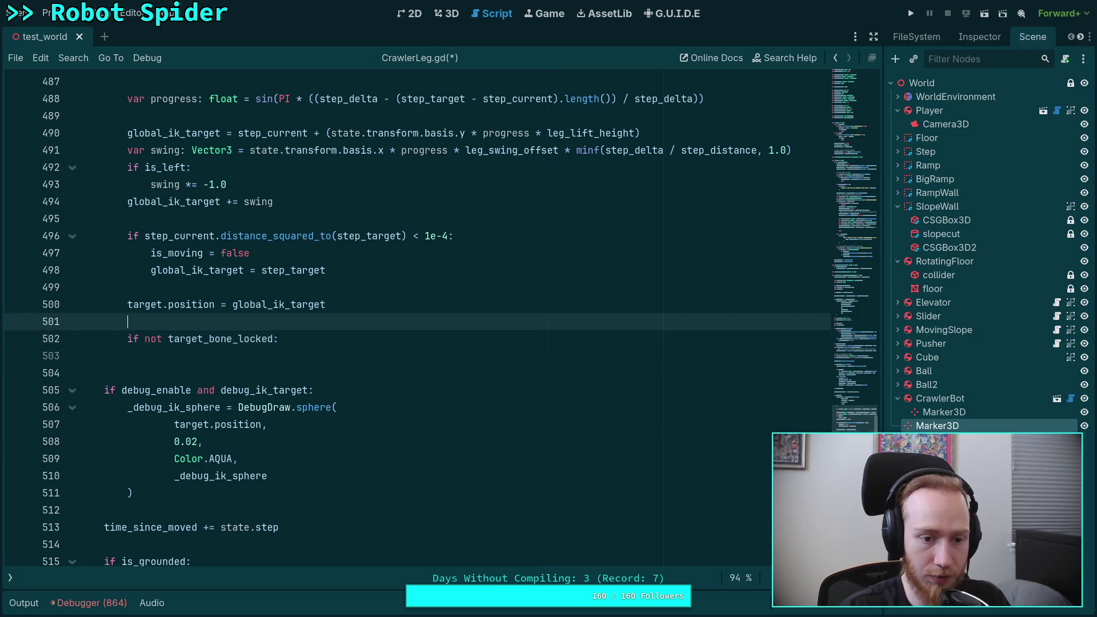
{"action": "key", "text": "Up"}
{"action": "key", "text": "alt+Down"}
{"action": "key", "text": "alt+Down"}
{"action": "left_click", "coordinate": [126, 338]}
{"action": "key", "text": "Tab"}
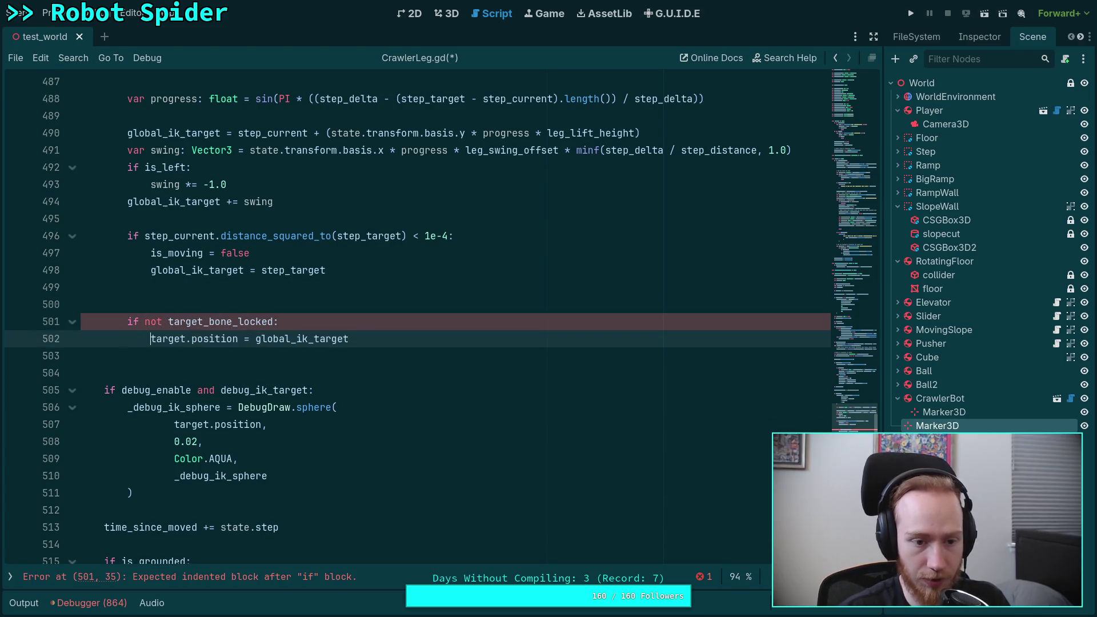
{"action": "left_click", "coordinate": [173, 358]}
{"action": "key", "text": "BackSpace"}
{"action": "left_click", "coordinate": [207, 308]}
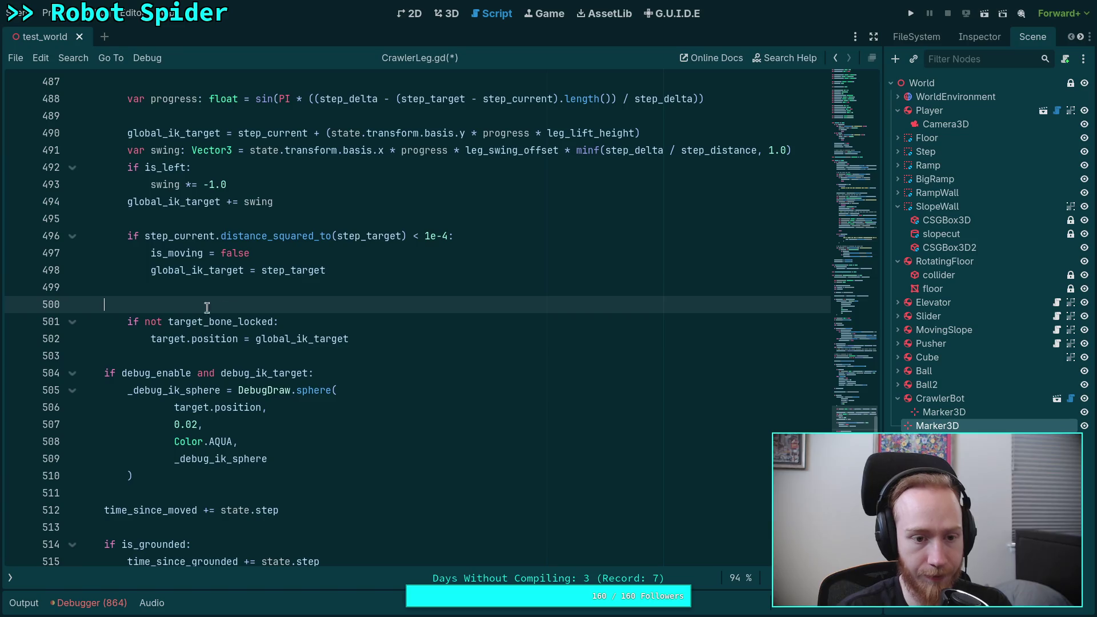
{"action": "key", "text": "BackSpace"}
Cut the whole not-locked target.position block and its leftover blank line.
{"action": "scroll", "coordinate": [387, 340], "scroll_direction": "up", "scroll_amount": 3}
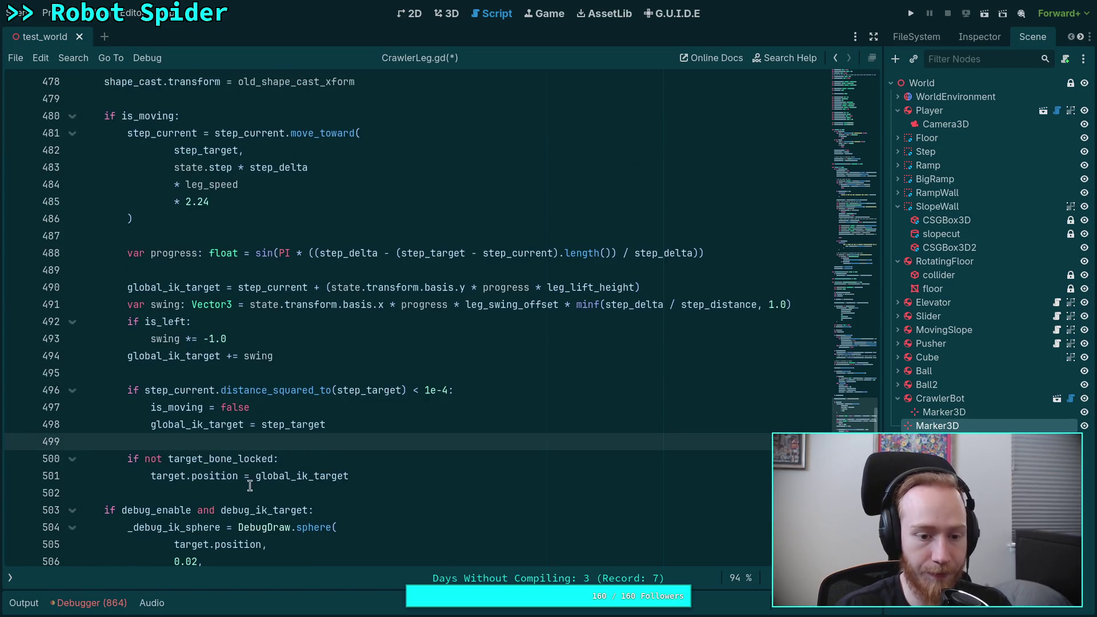
{"action": "left_click_drag", "start_coordinate": [366, 471], "coordinate": [357, 450]}
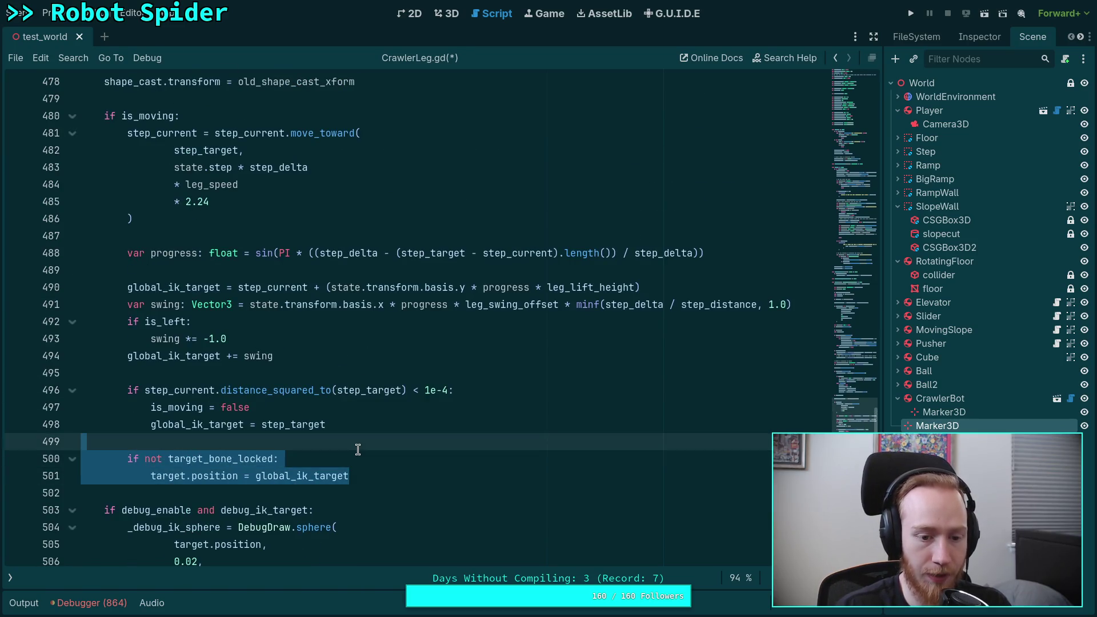
{"action": "key", "text": "ctrl+x"}
{"action": "key", "text": "BackSpace"}
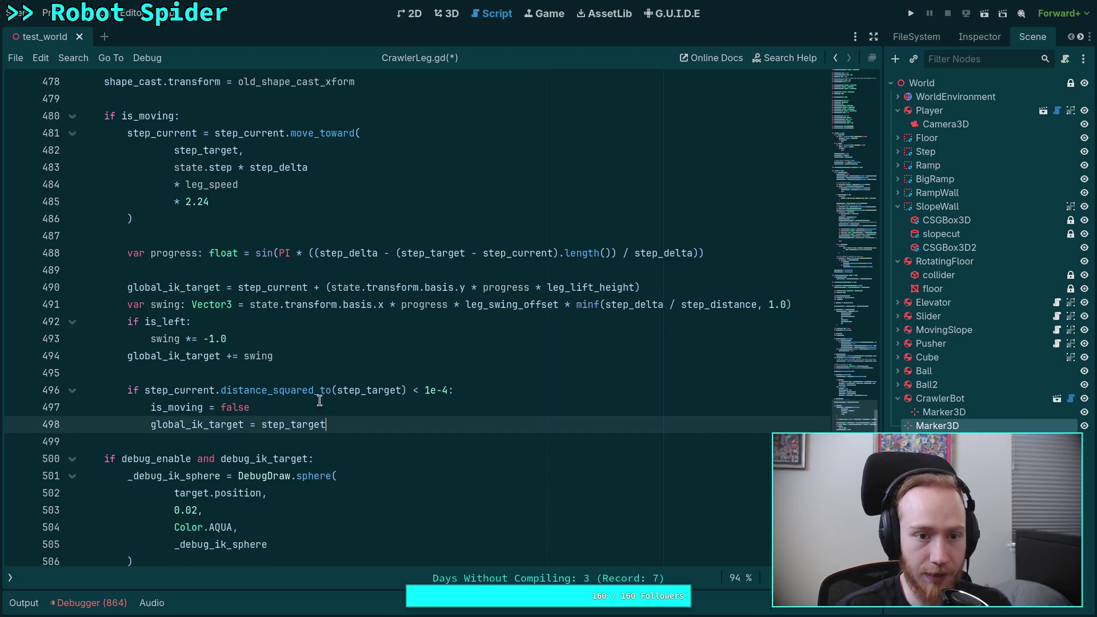
{"action": "scroll", "coordinate": [318, 399], "scroll_direction": "up", "scroll_amount": 9}
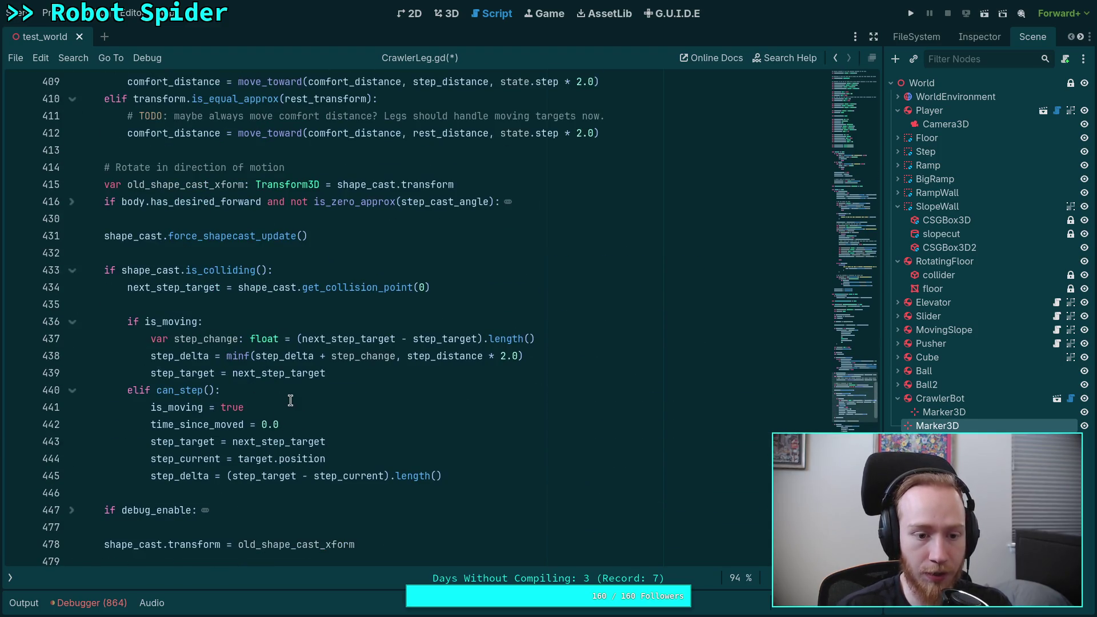
{"action": "scroll", "coordinate": [277, 388], "scroll_direction": "up", "scroll_amount": 7}
Add 'is_moving = false' below 'target_bone_locked = true', save, then highlight global_ik_target uses.
{"action": "left_click", "coordinate": [447, 321]}
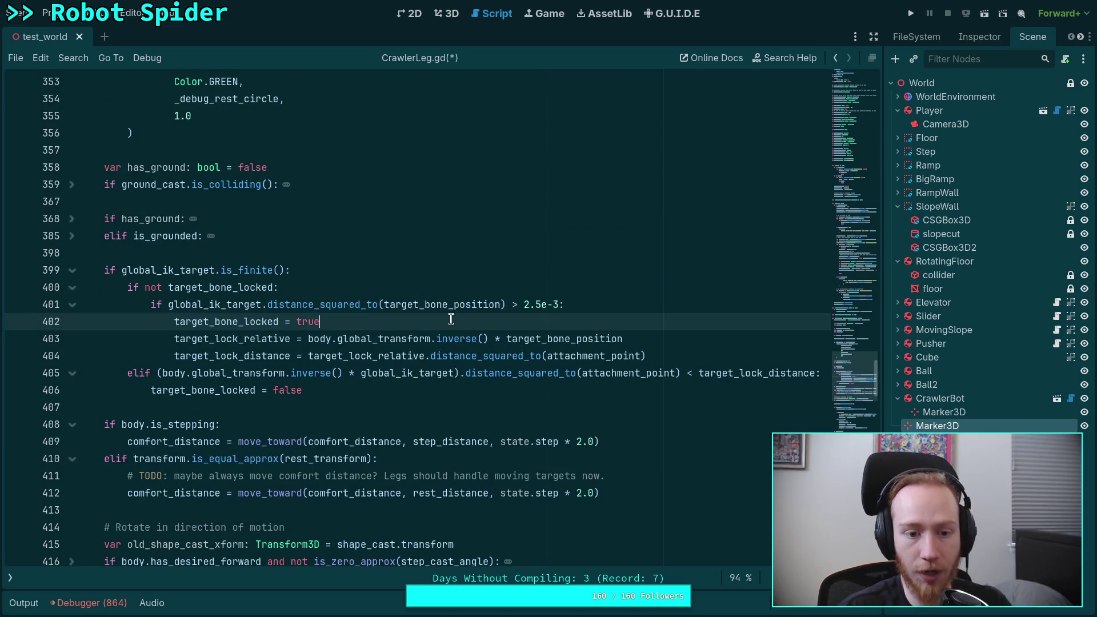
{"action": "key", "text": "Return"}
{"action": "type", "text": "is_mo"}
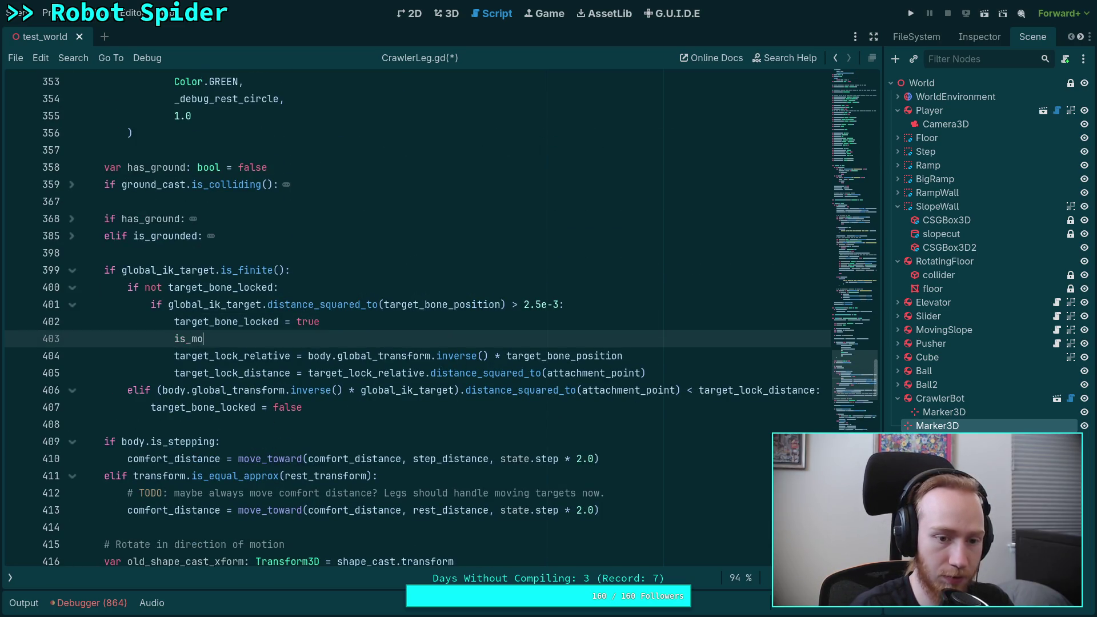
{"action": "type", "text": "ving = false"}
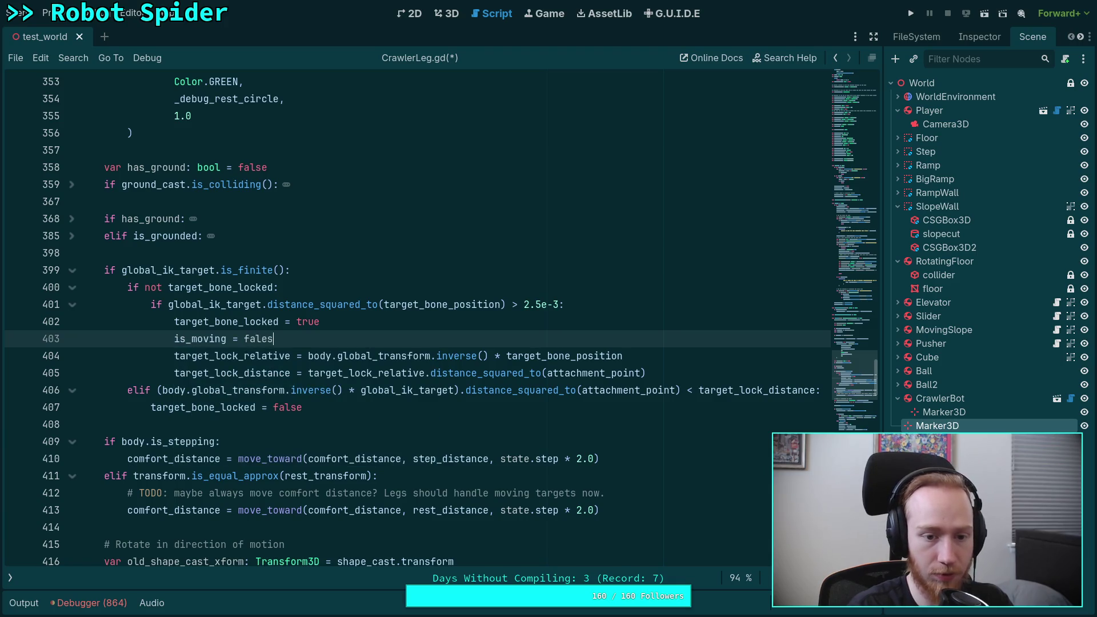
{"action": "key", "text": "ctrl+s"}
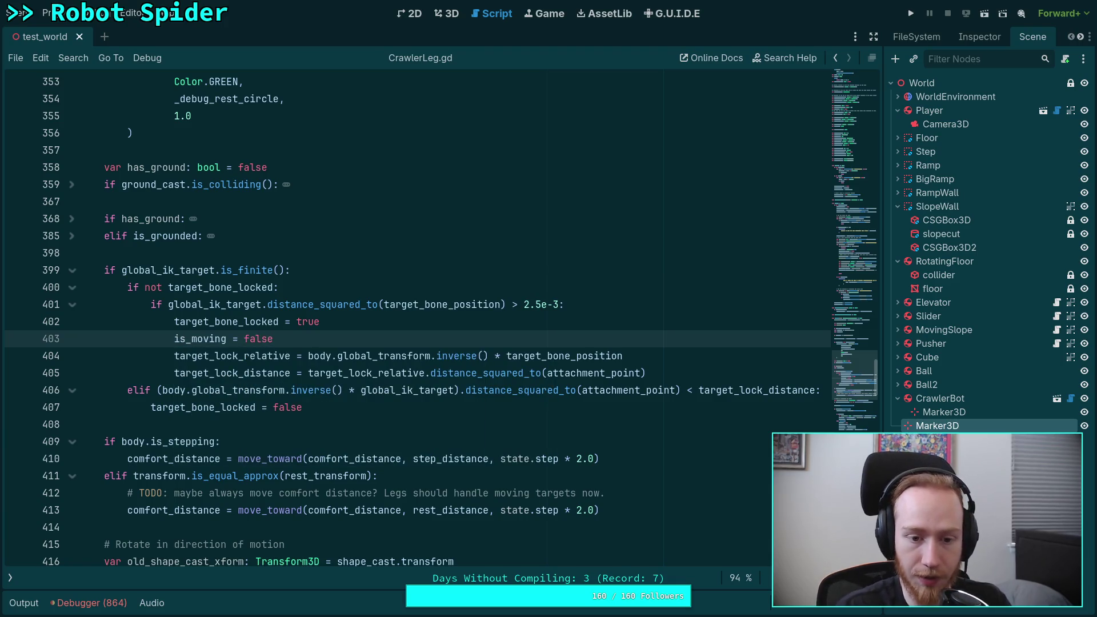
{"action": "left_click", "coordinate": [391, 407]}
{"action": "type", "text": ".global"}
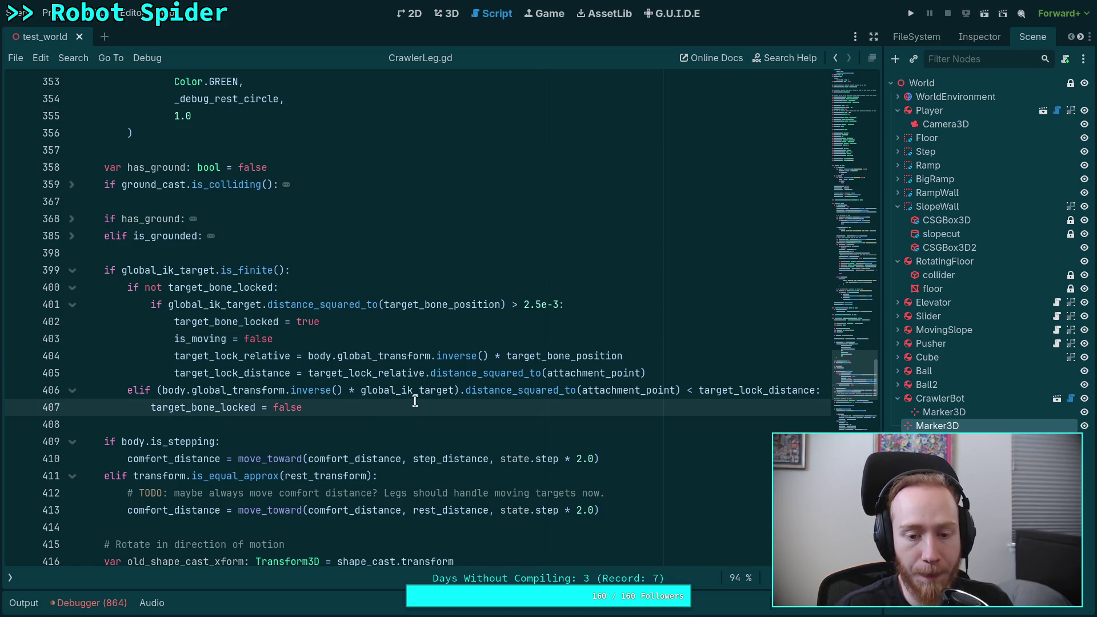
{"action": "double_click", "coordinate": [419, 391]}
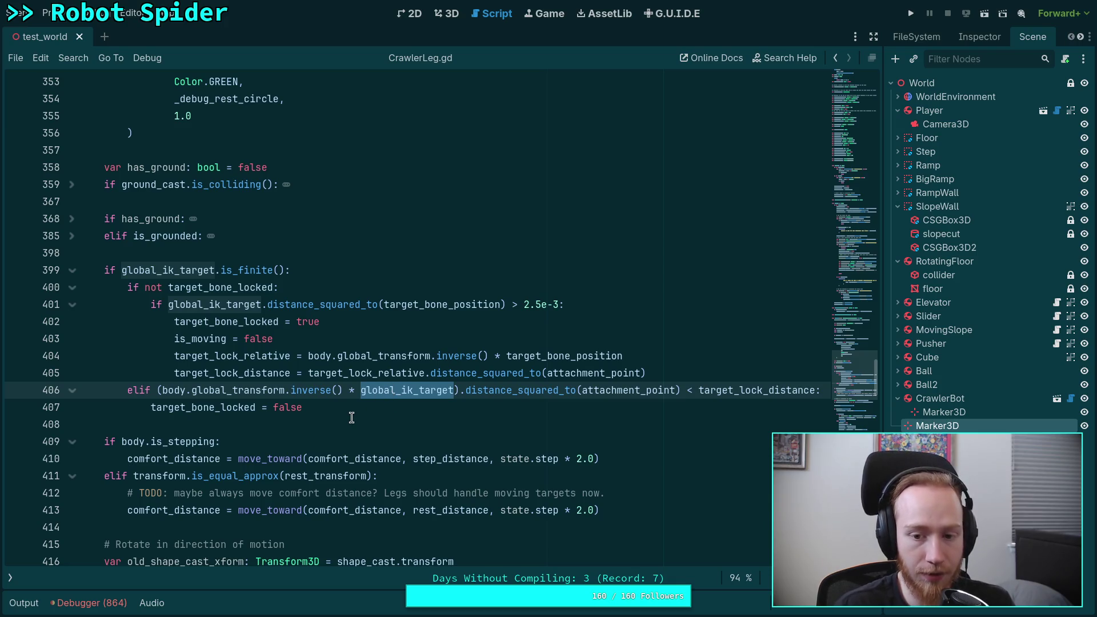
Append 'and not target_bone_locked' to the is_finite() lock condition.
{"action": "mouse_move", "coordinate": [345, 406]}
{"action": "left_mouse_down"}
{"action": "mouse_move", "coordinate": [86, 375]}
{"action": "mouse_move", "coordinate": [83, 389]}
{"action": "left_mouse_up"}
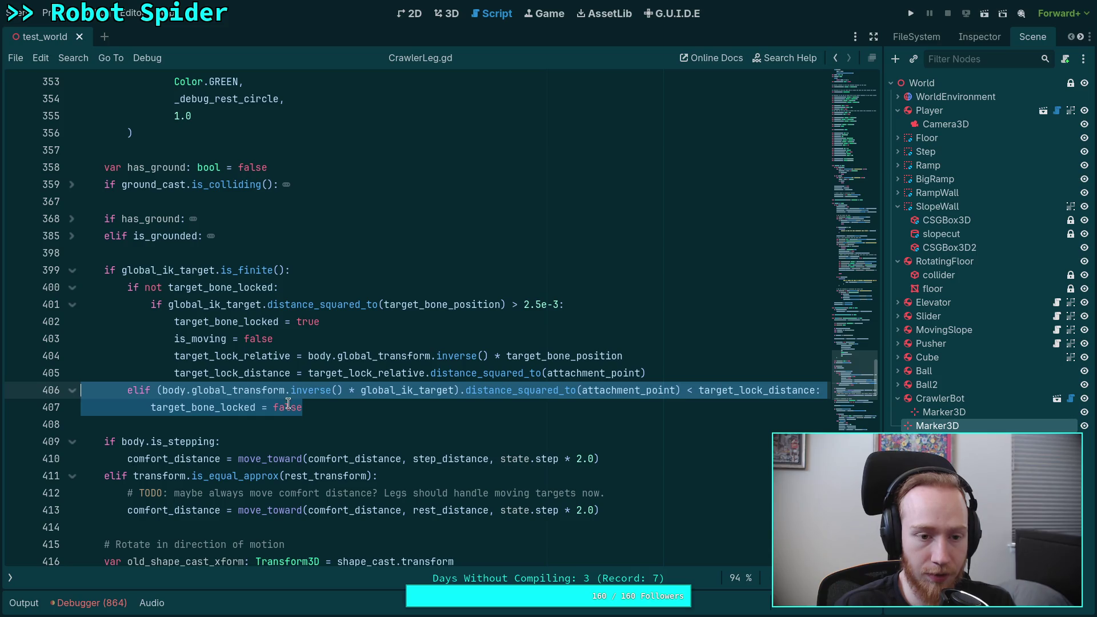
{"action": "left_click", "coordinate": [288, 271]}
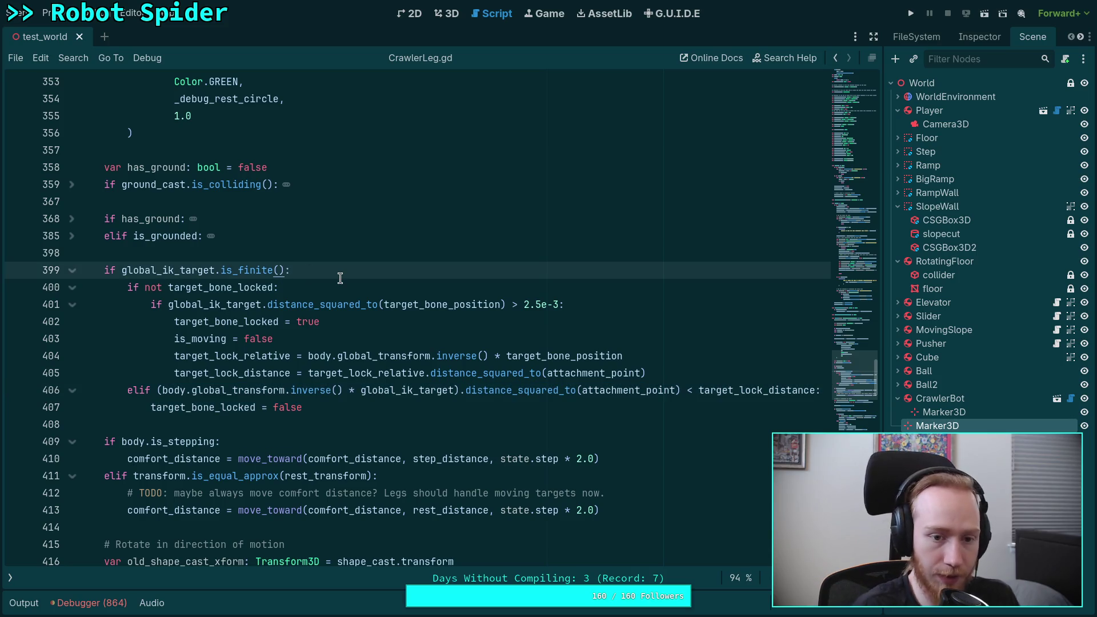
{"action": "type", "text": "and not targ"}
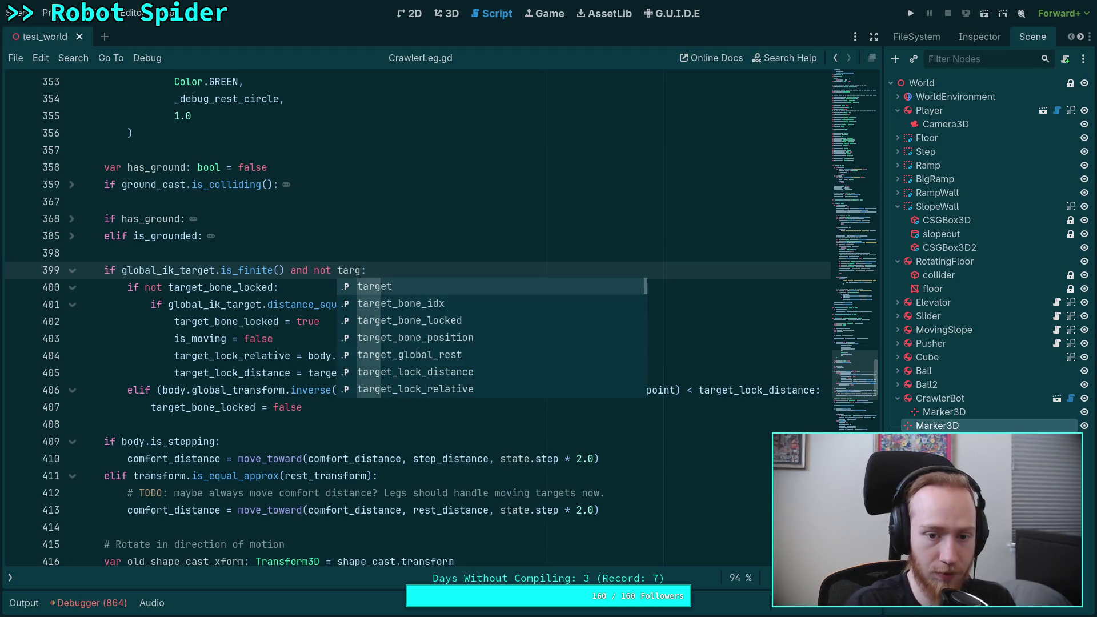
{"action": "key", "text": "Down"}
{"action": "key", "text": "Down"}
{"action": "key", "text": "Return"}
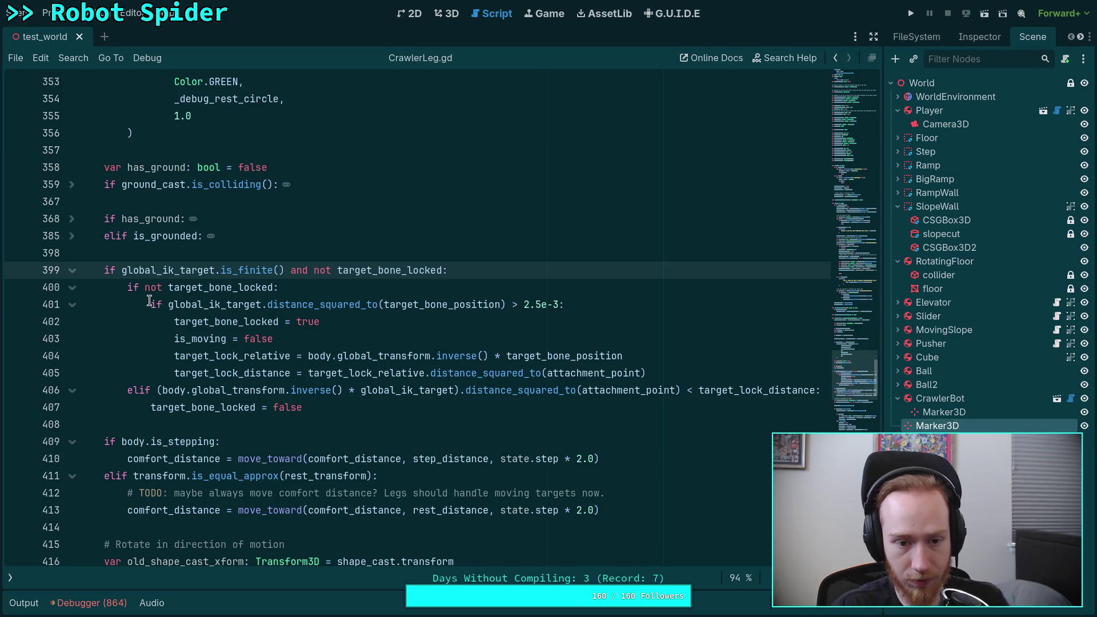
{"action": "left_click", "coordinate": [150, 305]}
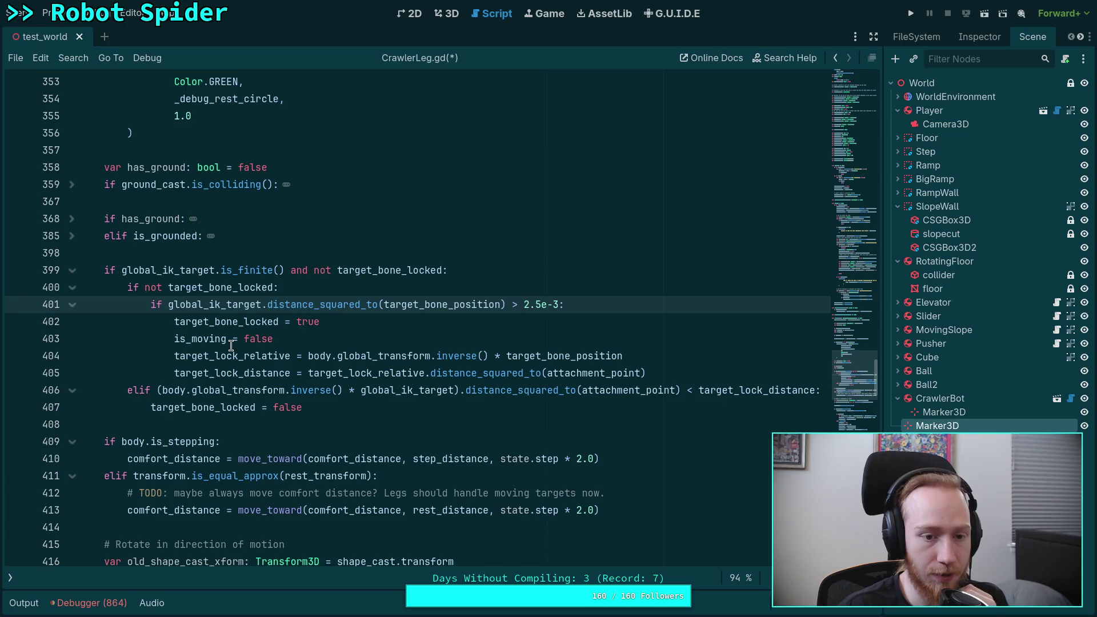
Delete the elif branch setting target_bone_locked = false and the target_lock_distance assignment.
{"action": "mouse_move", "coordinate": [228, 345]}
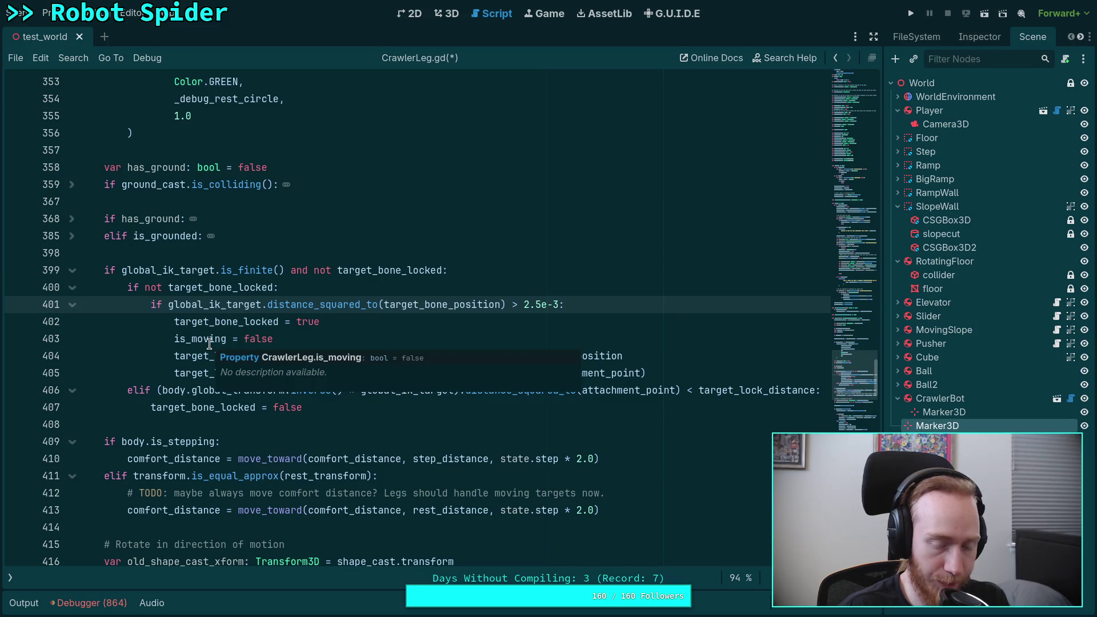
{"action": "left_click", "coordinate": [332, 406]}
{"action": "key", "text": "shift+Up"}
{"action": "key", "text": "shift+Home"}
{"action": "key", "text": "shift+Home"}
{"action": "key", "text": "BackSpace"}
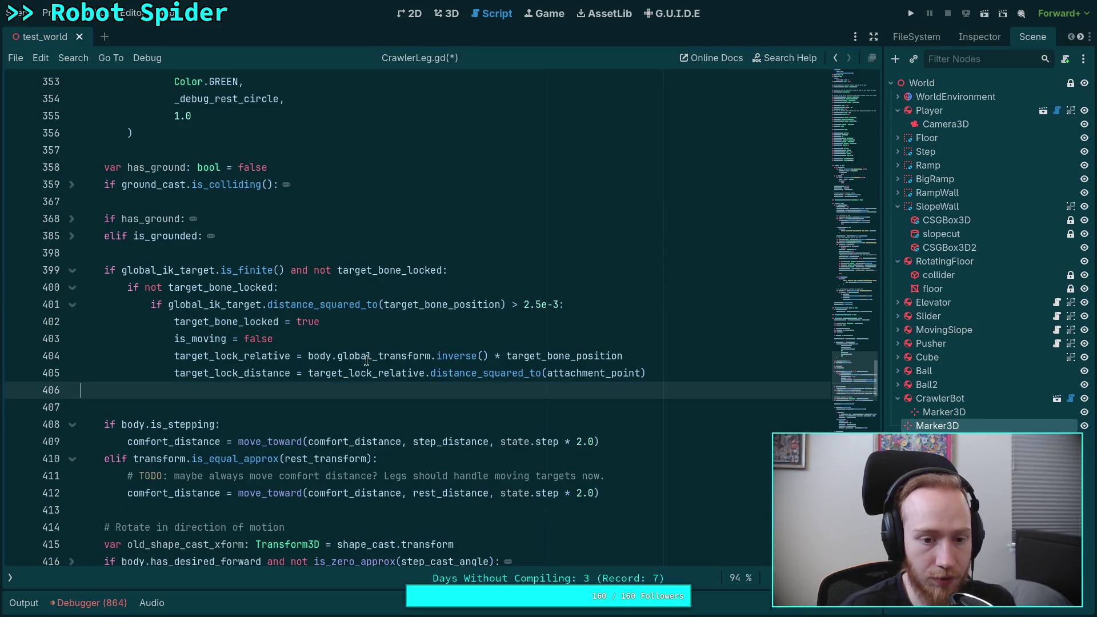
{"action": "left_click_drag", "start_coordinate": [674, 375], "coordinate": [648, 357]}
{"action": "key", "text": "BackSpace"}
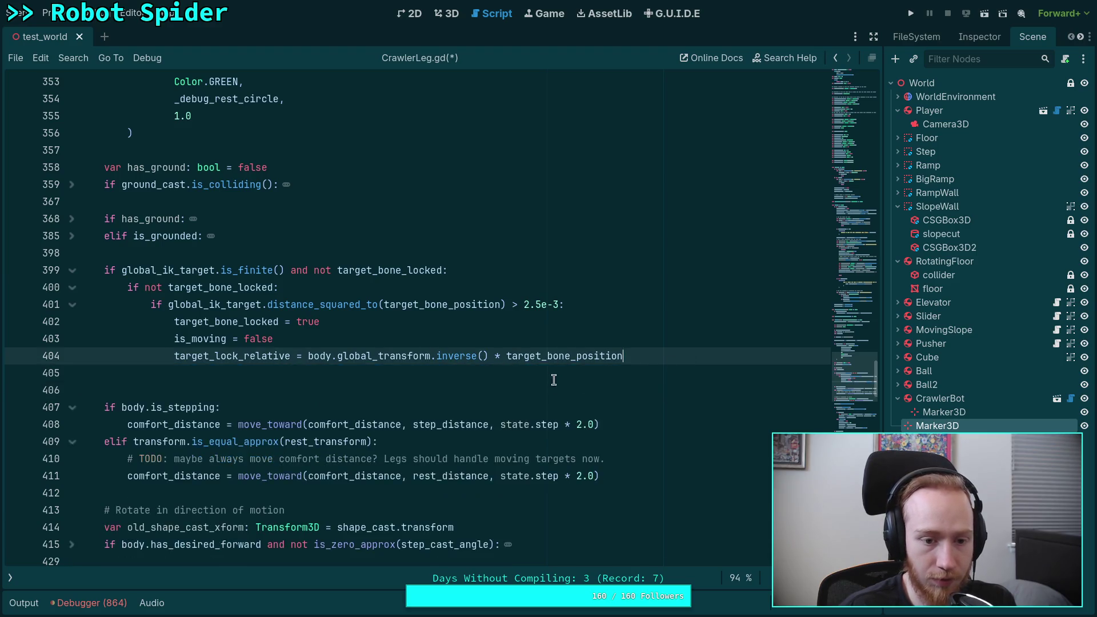
Delete the unused target_lock_distance variable declaration.
{"action": "scroll", "coordinate": [553, 380], "scroll_direction": "up", "scroll_amount": 20}
{"action": "scroll", "coordinate": [461, 373], "scroll_direction": "up", "scroll_amount": 12}
{"action": "scroll", "coordinate": [178, 351], "scroll_direction": "up", "scroll_amount": 4}
{"action": "scroll", "coordinate": [313, 287], "scroll_direction": "up", "scroll_amount": 1}
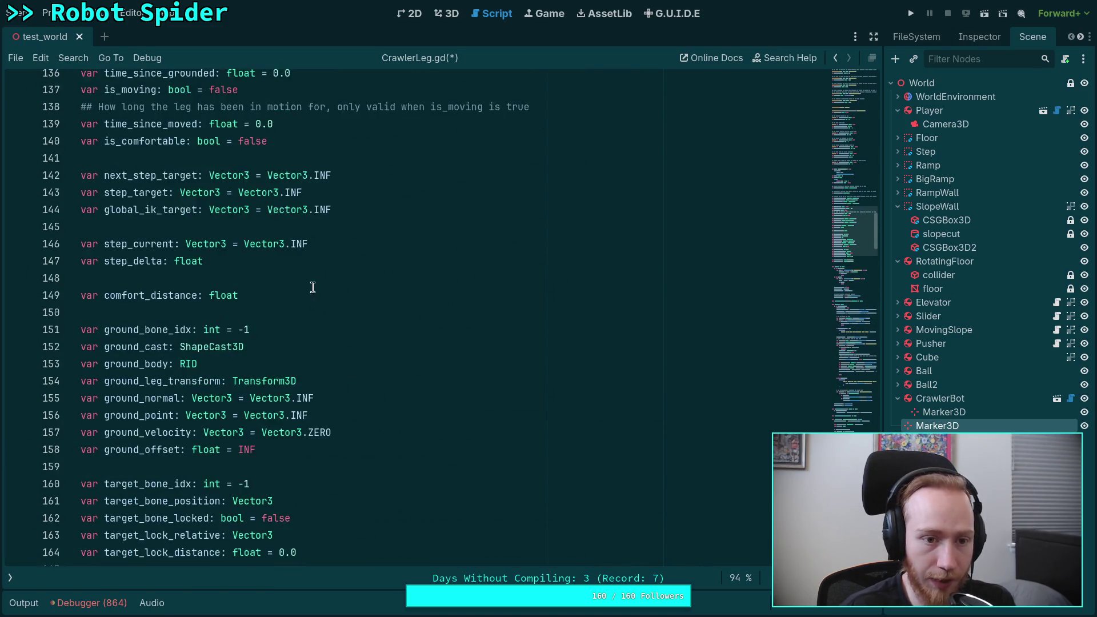
{"action": "scroll", "coordinate": [312, 287], "scroll_direction": "down", "scroll_amount": 3}
{"action": "left_click", "coordinate": [308, 392]}
{"action": "key", "text": "shift+Home"}
{"action": "key", "text": "BackSpace"}
{"action": "key", "text": "BackSpace"}
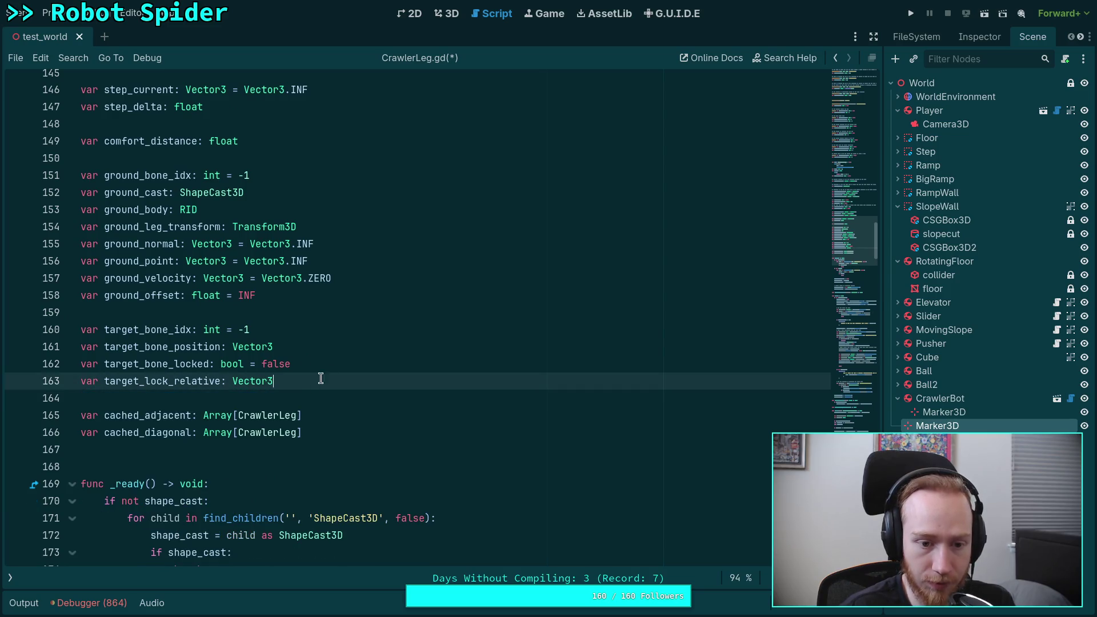
Remove the is_finite check from the lock condition on line 398.
{"action": "scroll", "coordinate": [365, 374], "scroll_direction": "down", "scroll_amount": 1}
{"action": "scroll", "coordinate": [368, 374], "scroll_direction": "down", "scroll_amount": 3}
{"action": "scroll", "coordinate": [368, 374], "scroll_direction": "down", "scroll_amount": 20}
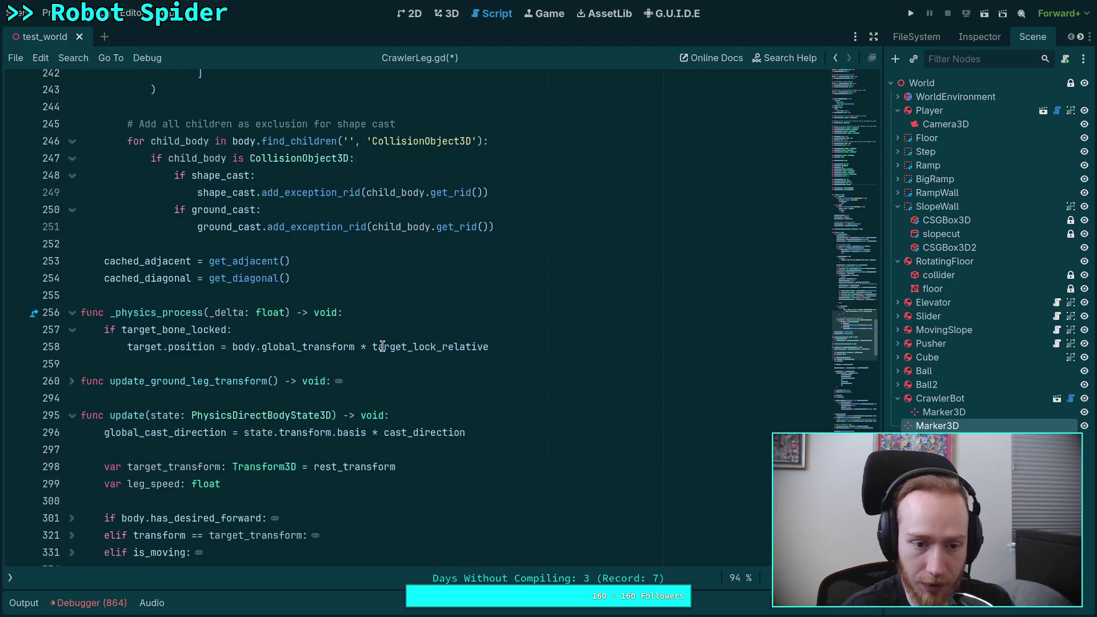
{"action": "scroll", "coordinate": [397, 369], "scroll_direction": "down", "scroll_amount": 3}
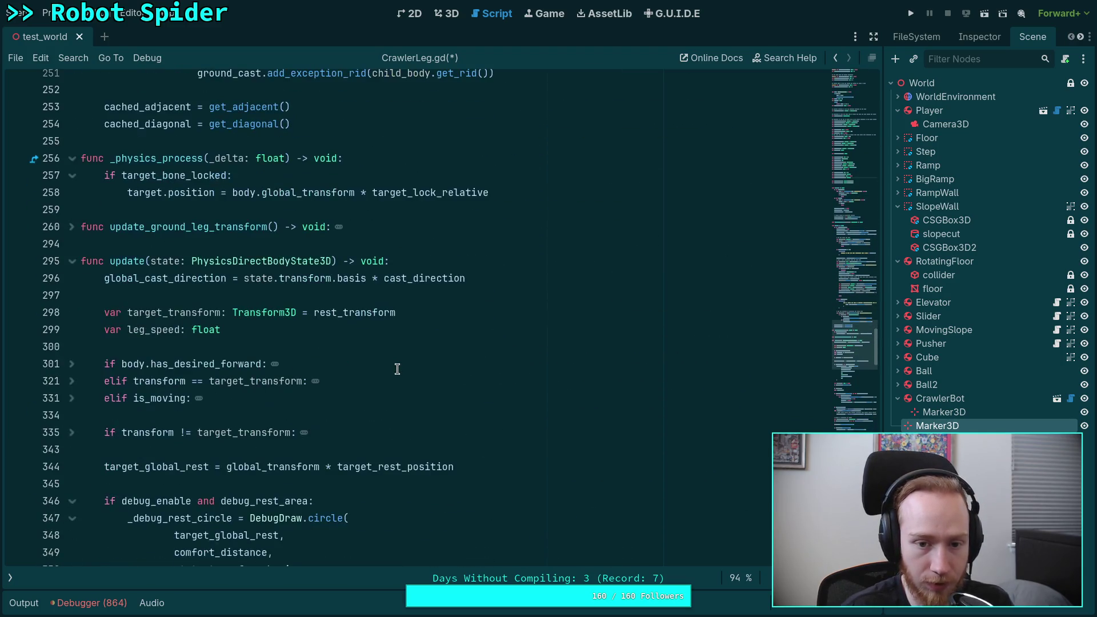
{"action": "scroll", "coordinate": [397, 369], "scroll_direction": "down", "scroll_amount": 12}
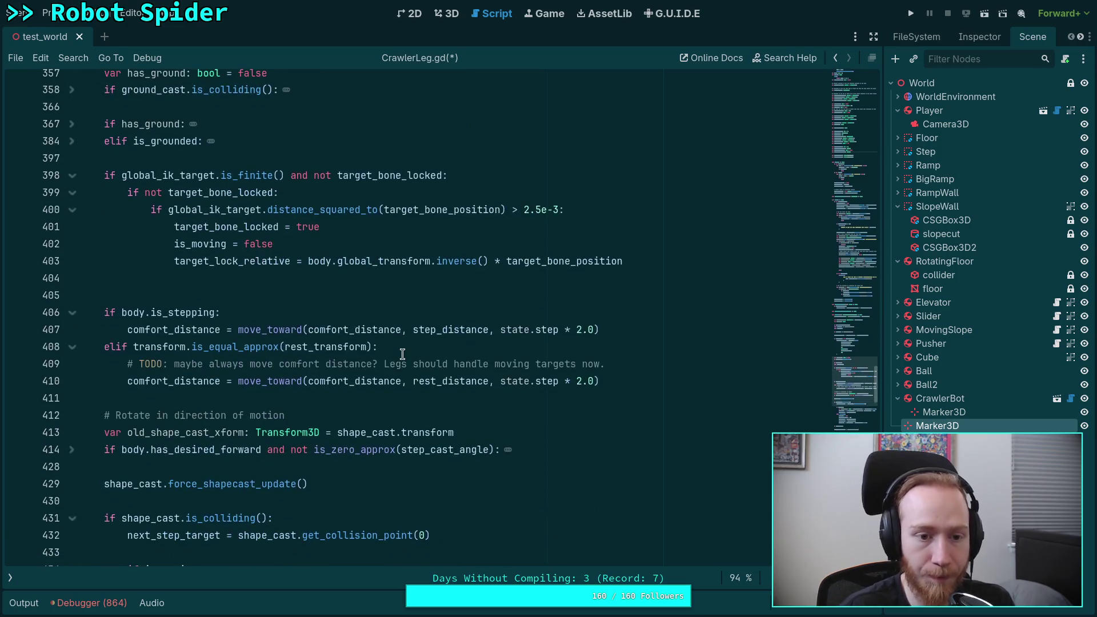
{"action": "left_click", "coordinate": [290, 263]}
{"action": "scroll", "coordinate": [290, 267], "scroll_direction": "up", "scroll_amount": 2}
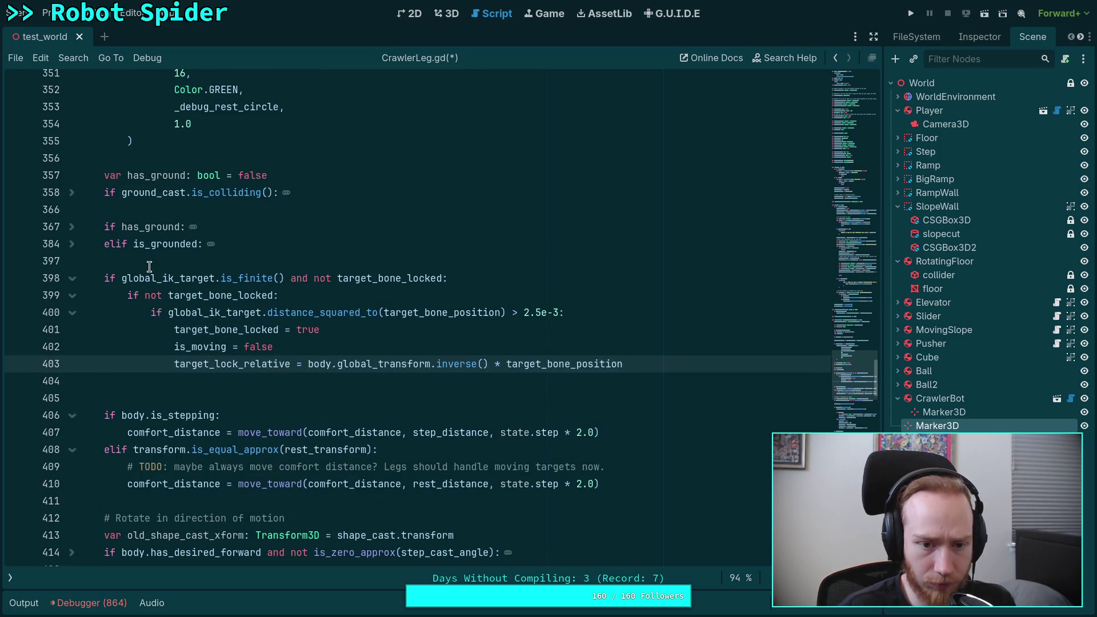
{"action": "left_click", "coordinate": [122, 278]}
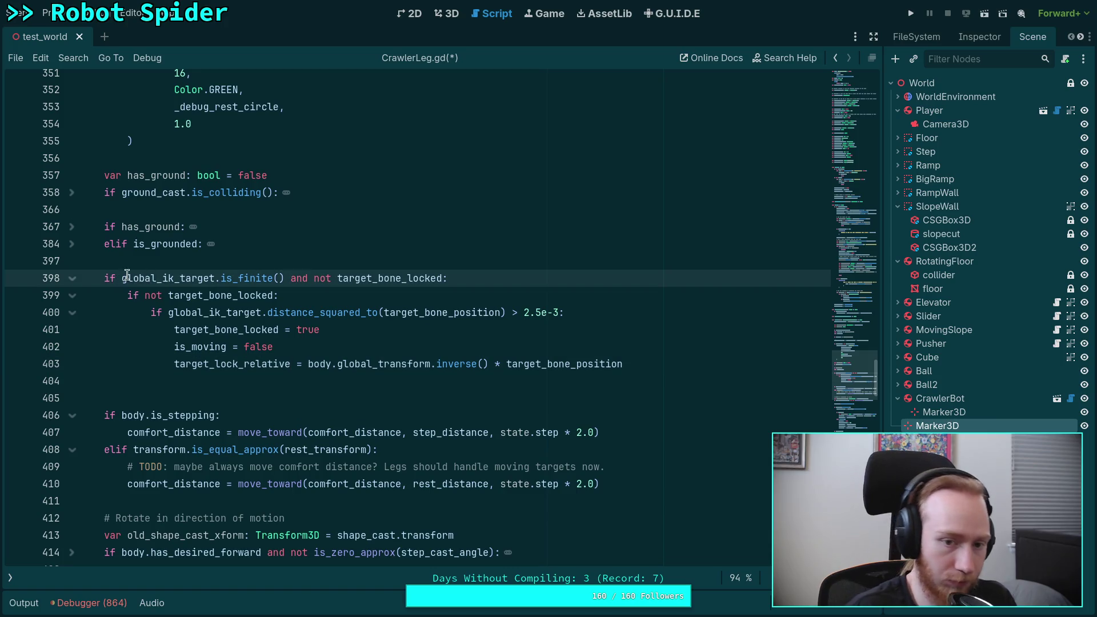
{"action": "left_click_drag", "start_coordinate": [312, 280], "coordinate": [121, 279]}
{"action": "key", "text": "BackSpace"}
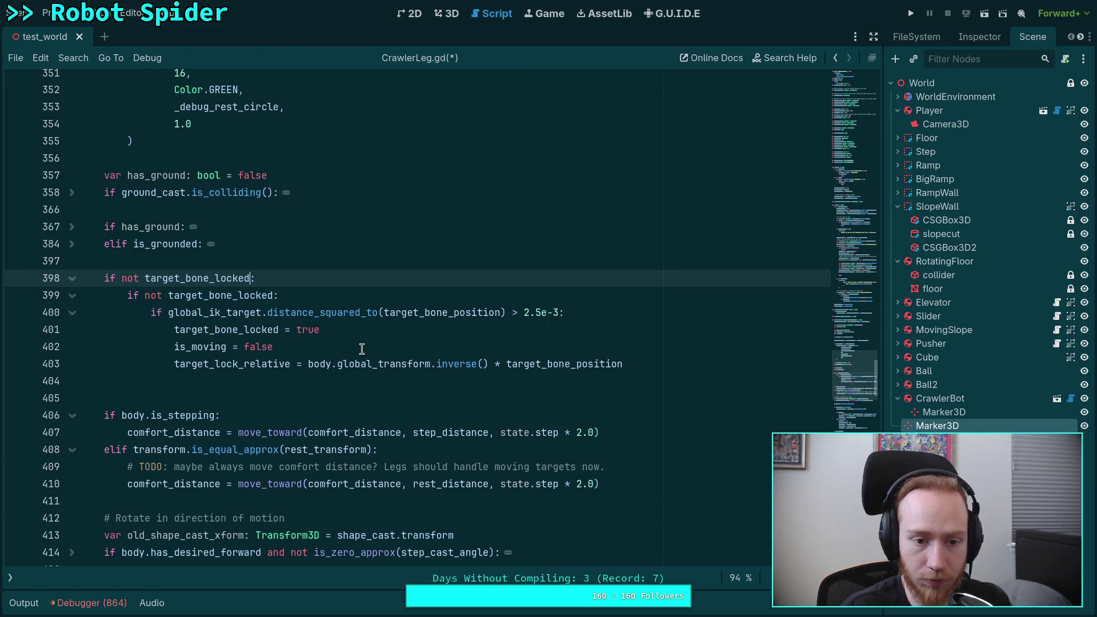
Select global_ik_target on line 400 and browse up to the setup code around line 254.
{"action": "double_click", "coordinate": [245, 313]}
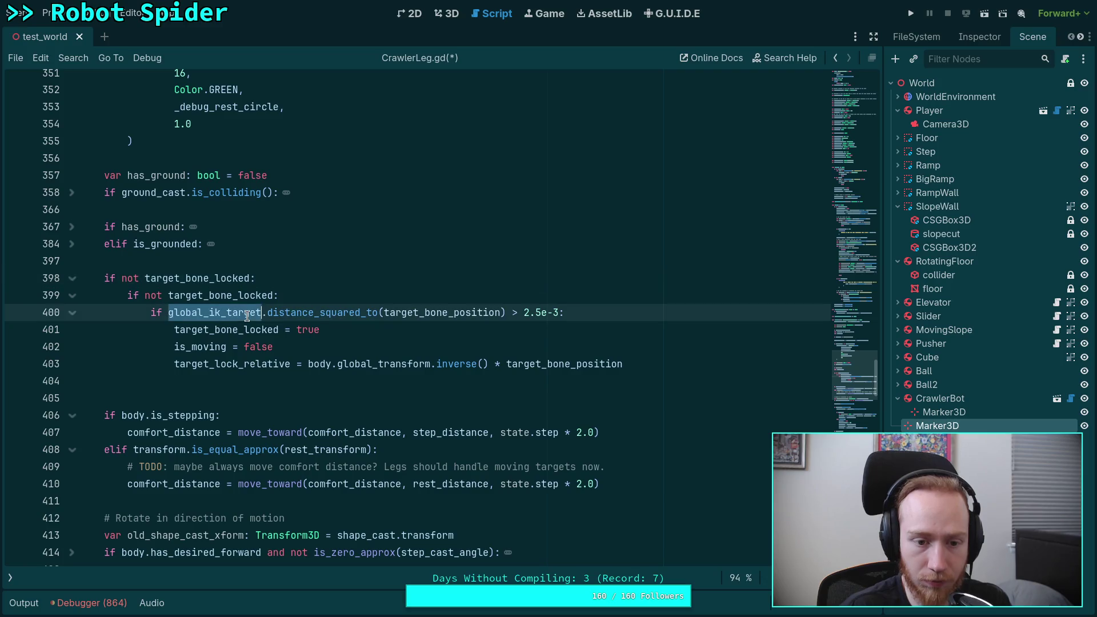
{"action": "scroll", "coordinate": [415, 346], "scroll_direction": "up", "scroll_amount": 10}
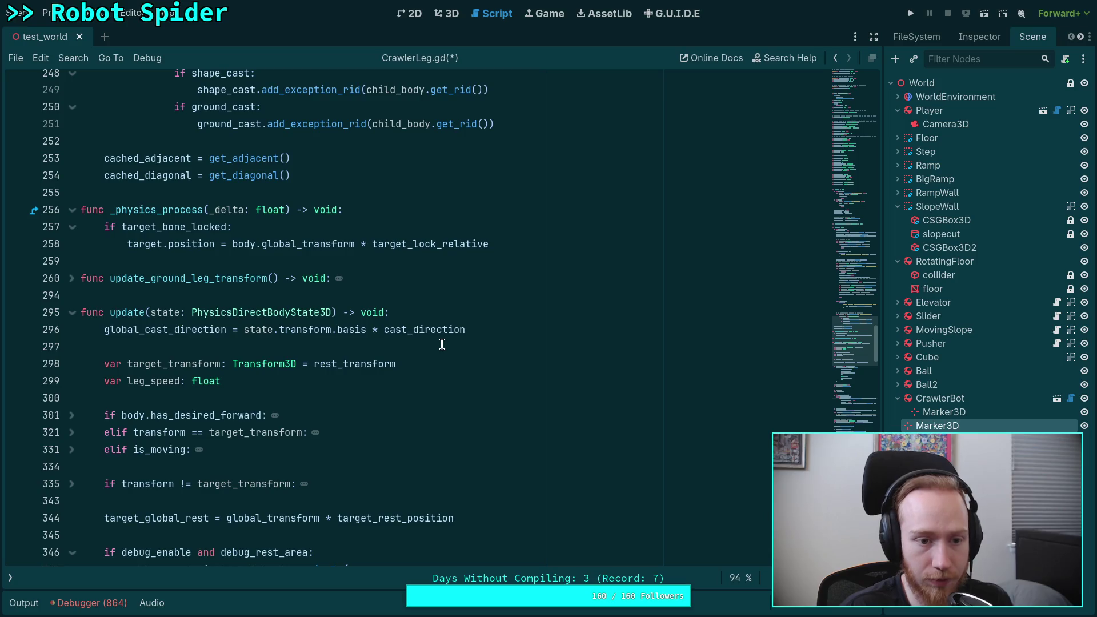
{"action": "scroll", "coordinate": [442, 344], "scroll_direction": "up", "scroll_amount": 3}
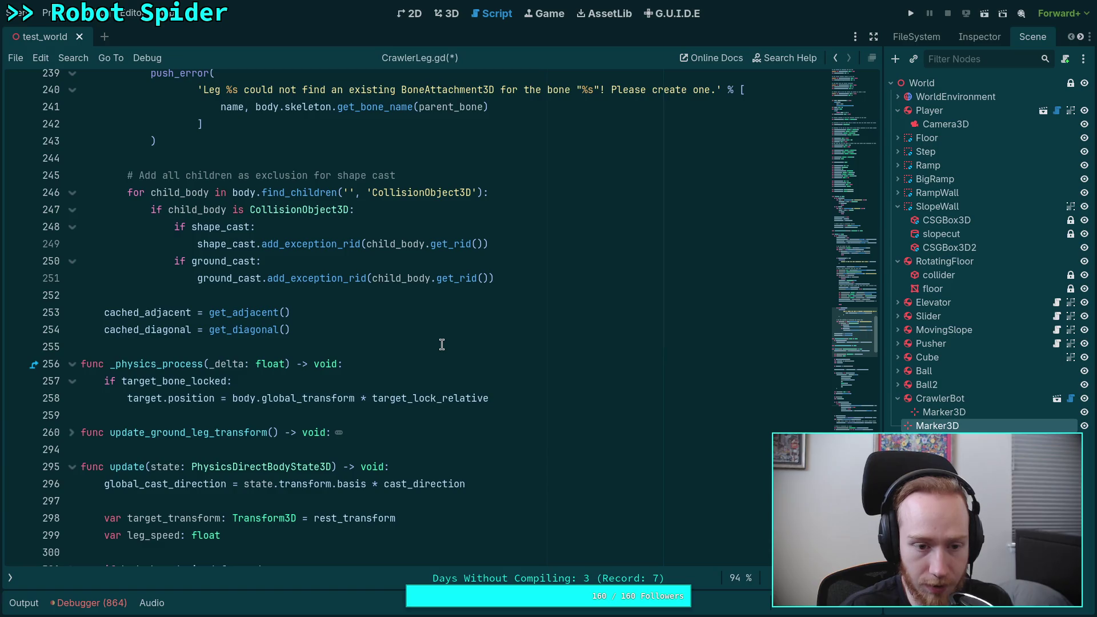
{"action": "scroll", "coordinate": [441, 344], "scroll_direction": "up", "scroll_amount": 2}
{"action": "left_click", "coordinate": [351, 382]}
{"action": "key", "text": "Down"}
{"action": "key", "text": "Down"}
{"action": "key", "text": "Down"}
{"action": "scroll", "coordinate": [353, 375], "scroll_direction": "up", "scroll_amount": 15}
{"action": "scroll", "coordinate": [356, 364], "scroll_direction": "up", "scroll_amount": 3}
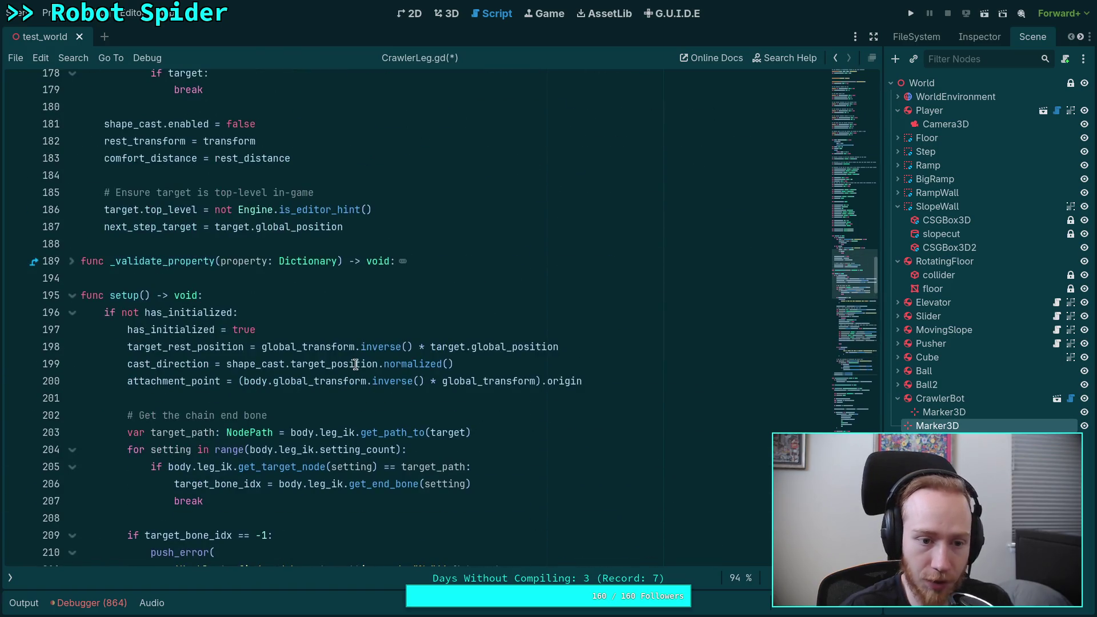
{"action": "scroll", "coordinate": [306, 284], "scroll_direction": "up", "scroll_amount": 4}
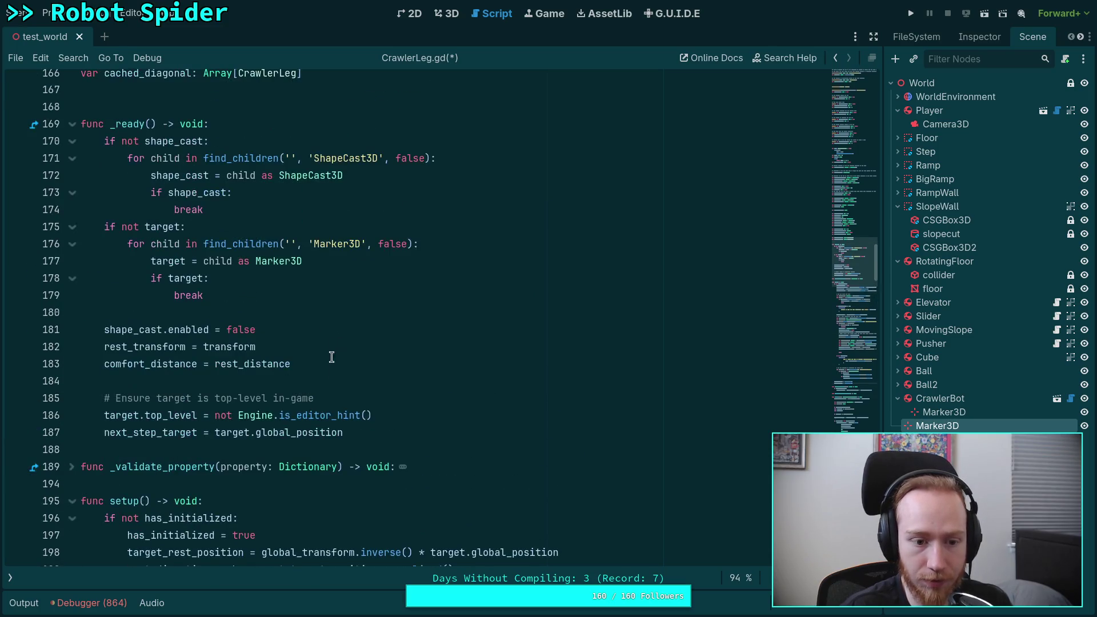
{"action": "scroll", "coordinate": [405, 416], "scroll_direction": "down", "scroll_amount": 4}
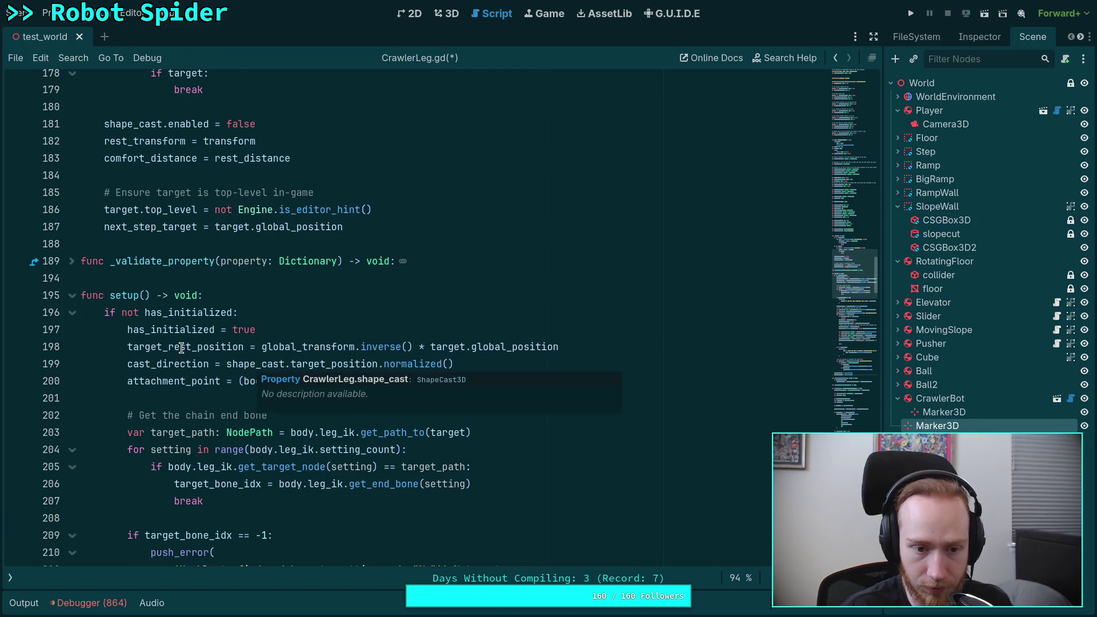
{"action": "scroll", "coordinate": [251, 365], "scroll_direction": "down", "scroll_amount": 3}
{"action": "scroll", "coordinate": [255, 366], "scroll_direction": "down", "scroll_amount": 16}
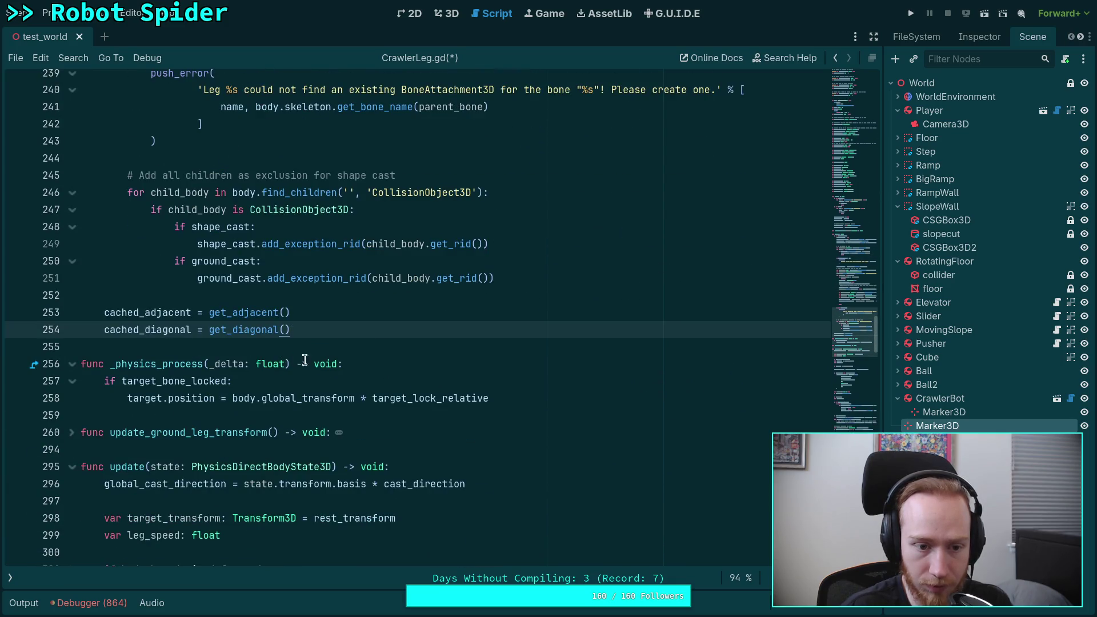
Search the script for 'position' and go to the end of the next_step_target line 187.
{"action": "double_click", "coordinate": [201, 402]}
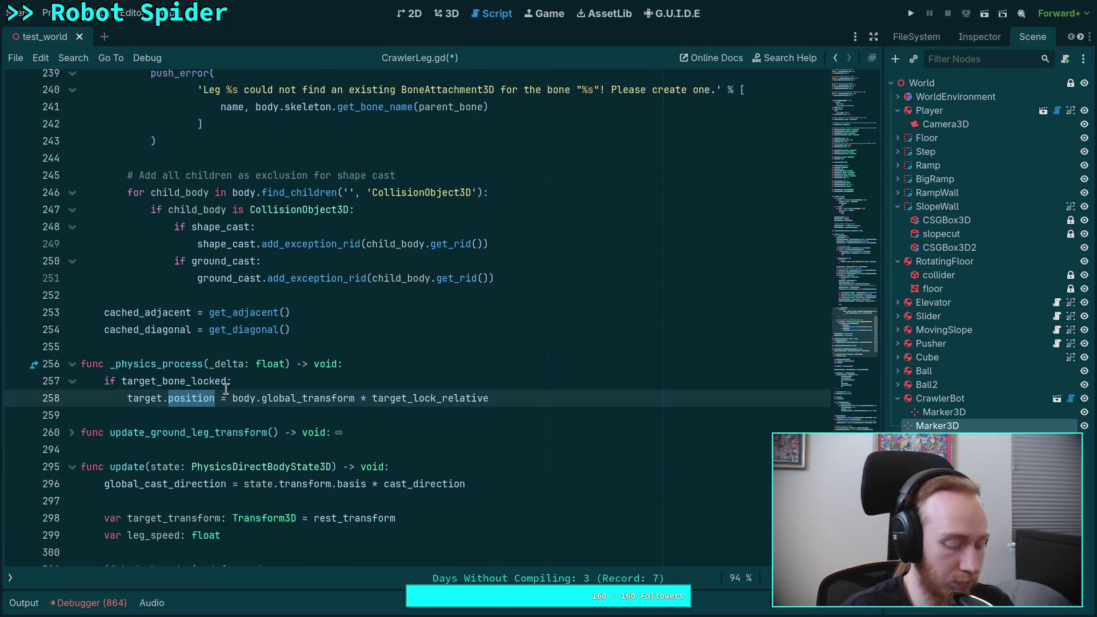
{"action": "key", "text": "ctrl+f"}
{"action": "left_click", "coordinate": [679, 577]}
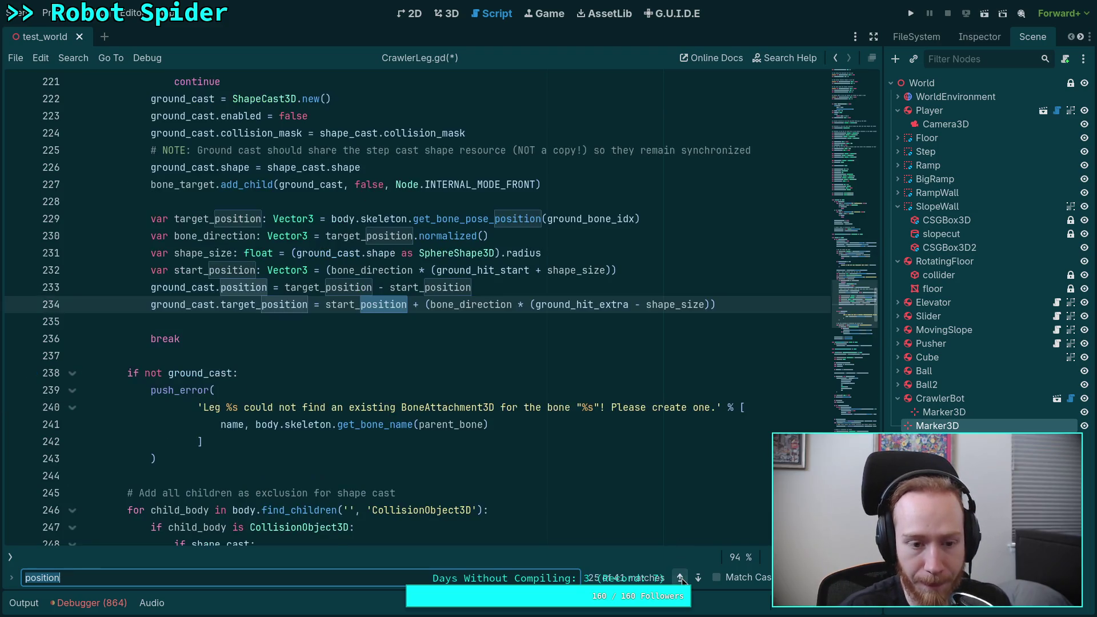
{"action": "left_click", "coordinate": [697, 577]}
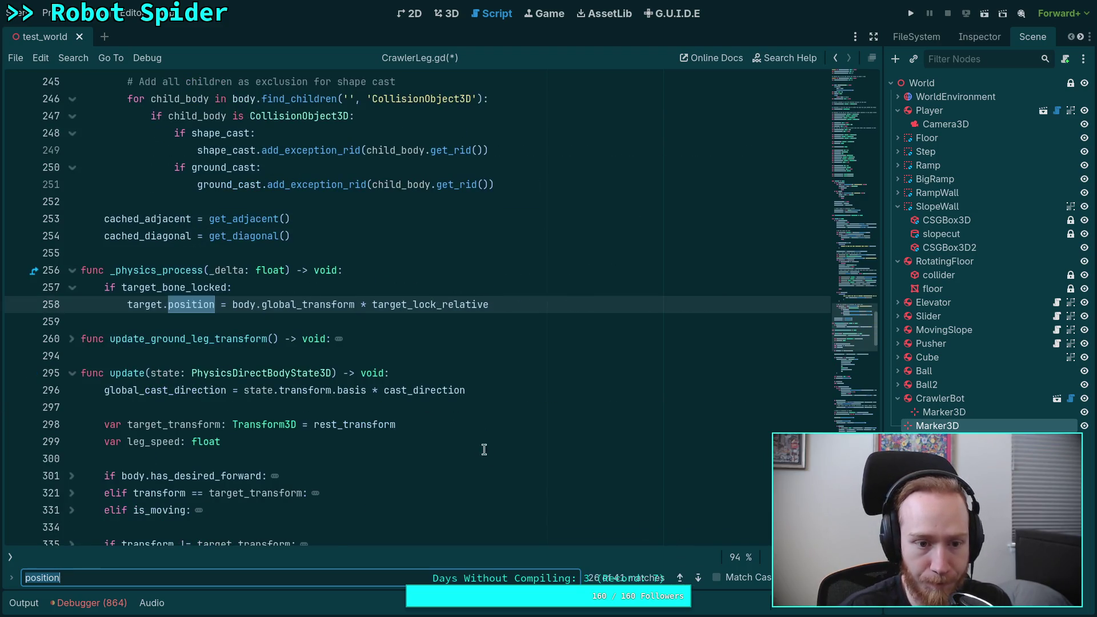
{"action": "scroll", "coordinate": [373, 387], "scroll_direction": "down", "scroll_amount": 10}
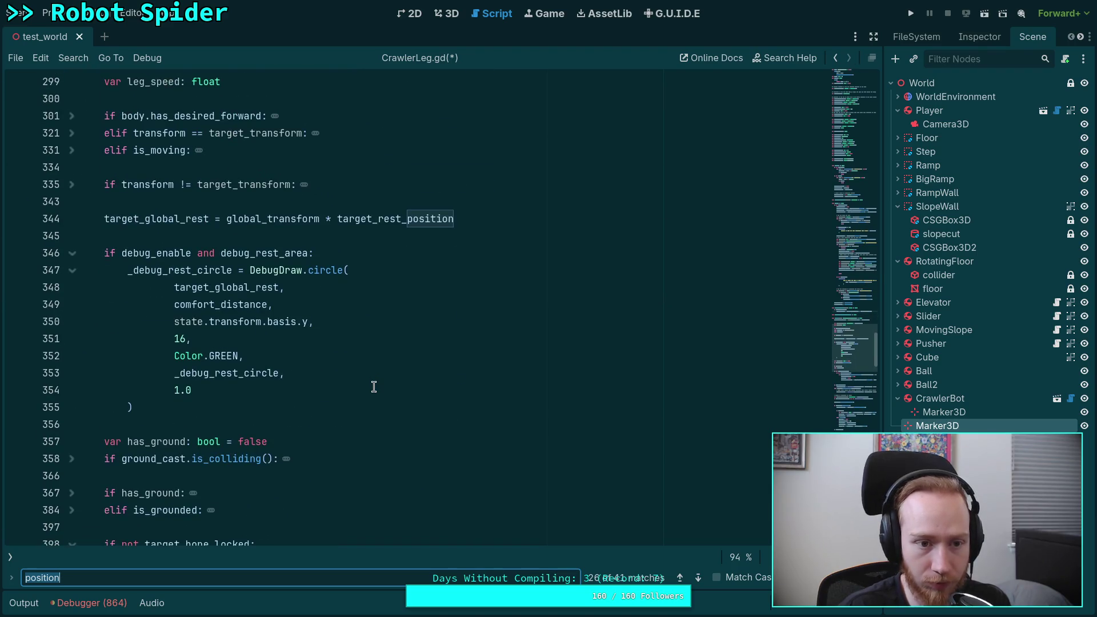
{"action": "scroll", "coordinate": [374, 386], "scroll_direction": "up", "scroll_amount": 2}
{"action": "scroll", "coordinate": [374, 387], "scroll_direction": "up", "scroll_amount": 5}
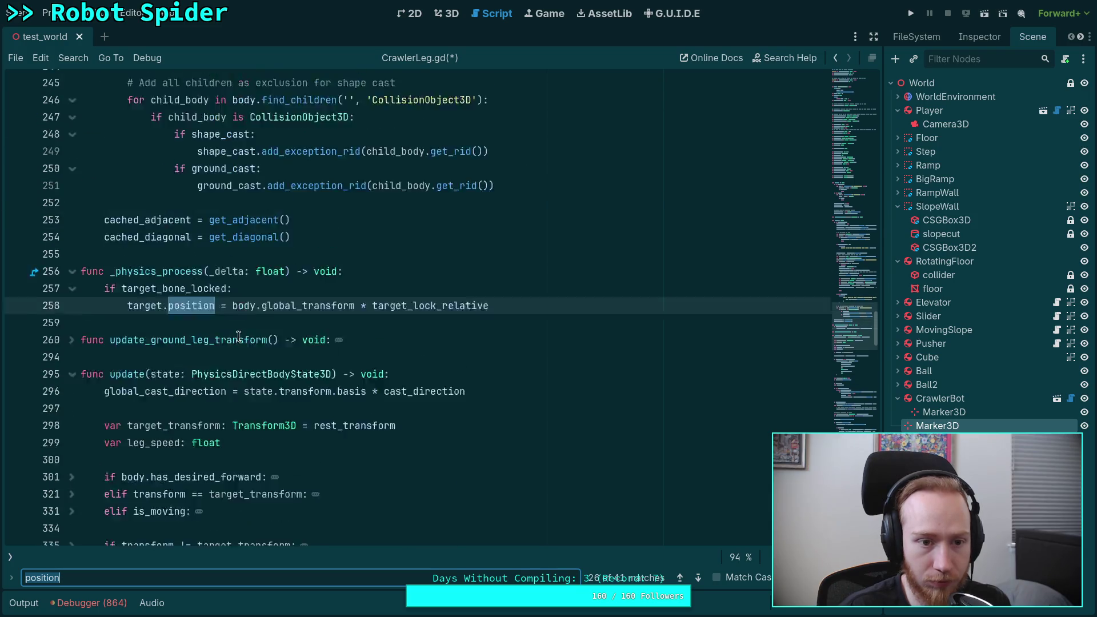
{"action": "scroll", "coordinate": [318, 376], "scroll_direction": "up", "scroll_amount": 5}
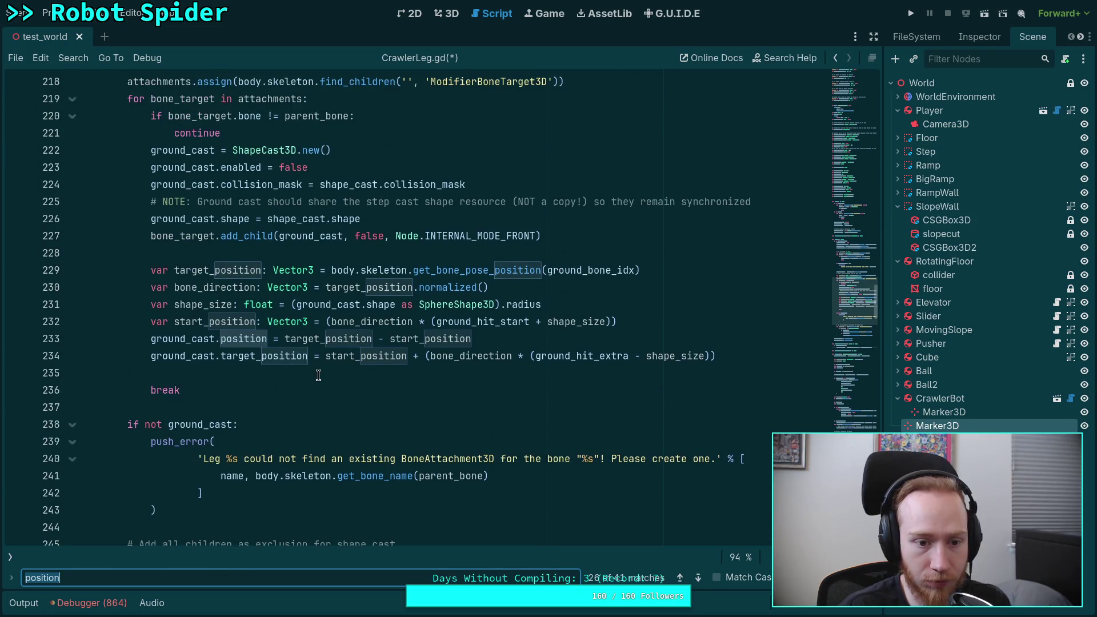
{"action": "scroll", "coordinate": [318, 376], "scroll_direction": "up", "scroll_amount": 5}
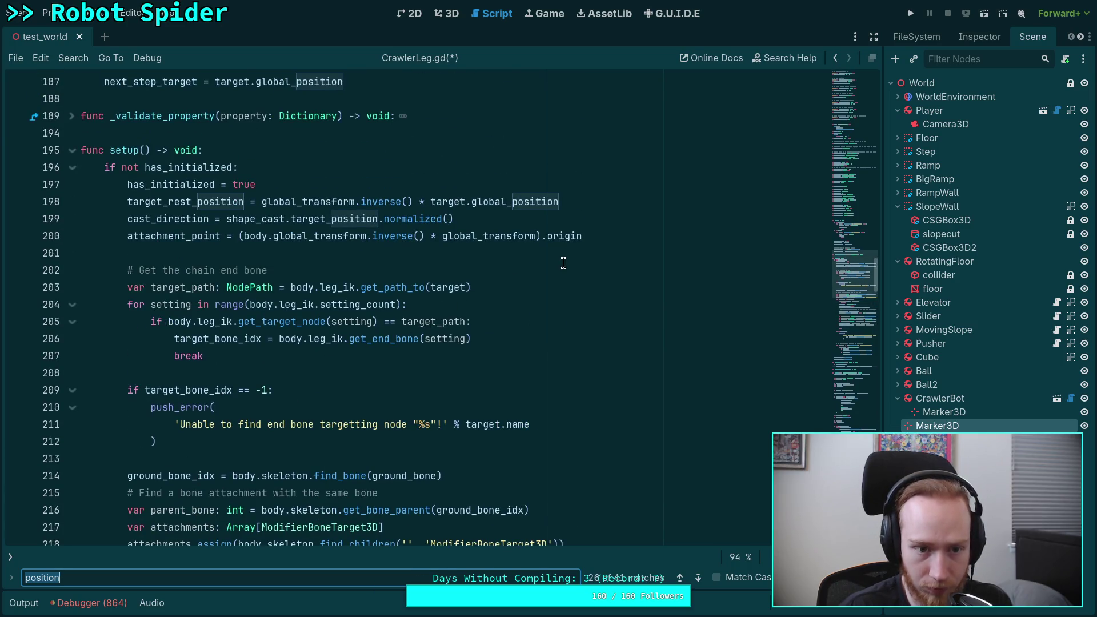
{"action": "scroll", "coordinate": [514, 269], "scroll_direction": "up", "scroll_amount": 3}
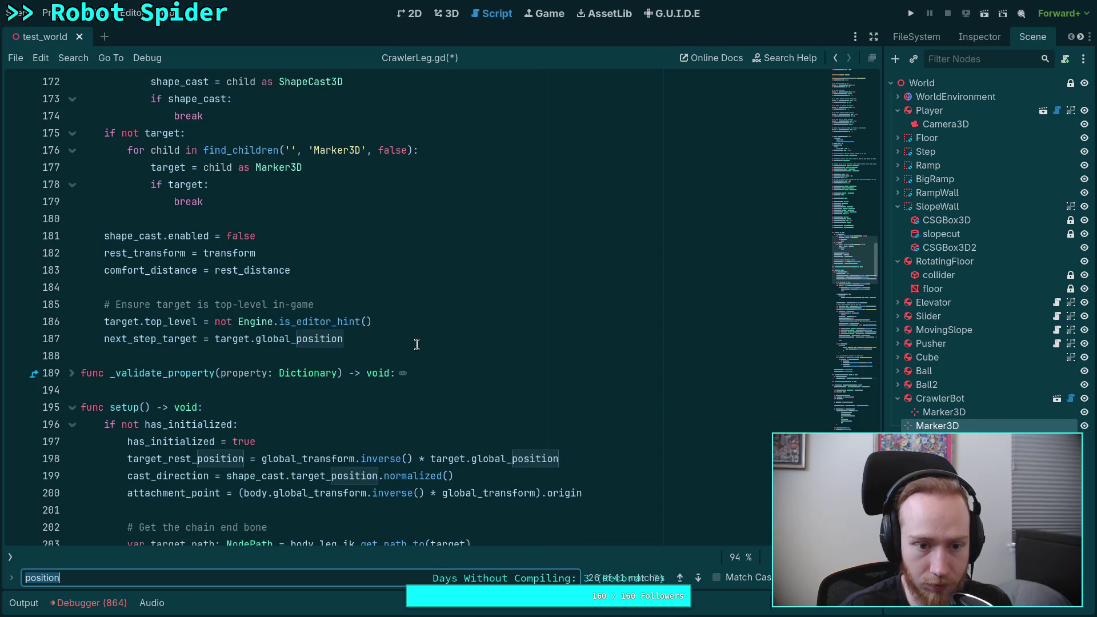
{"action": "left_click", "coordinate": [416, 341]}
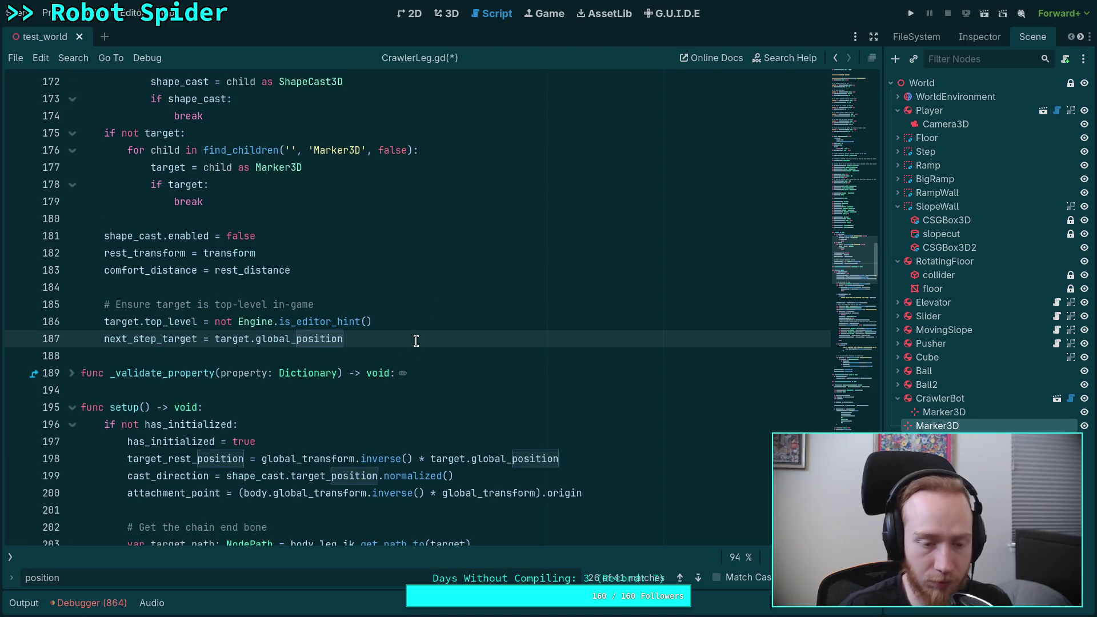
Add 'global_ik_target = target.global_position' after line 187 and save.
{"action": "key", "text": "Return"}
{"action": "type", "text": "global-"}
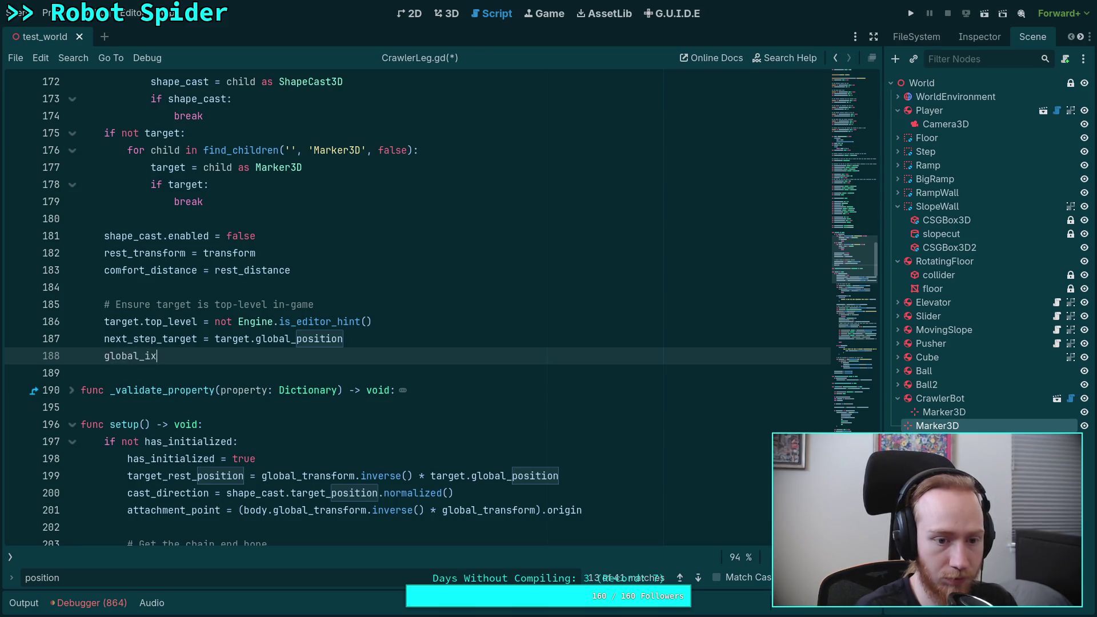
{"action": "key", "text": "Return"}
{"action": "type", "text": "= "}
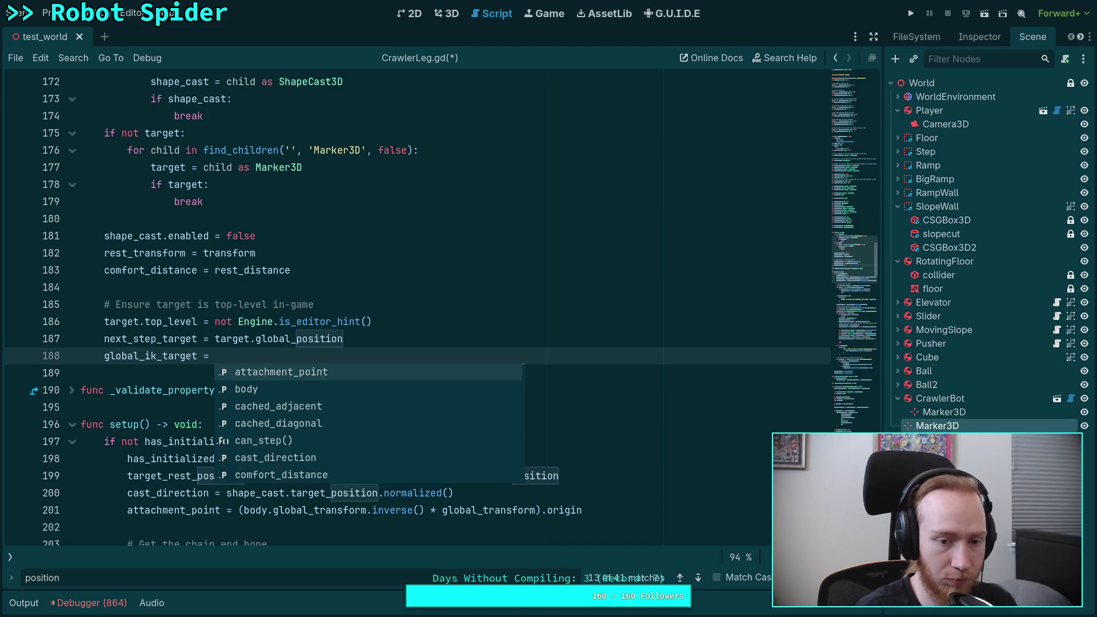
{"action": "type", "text": "target.glob"}
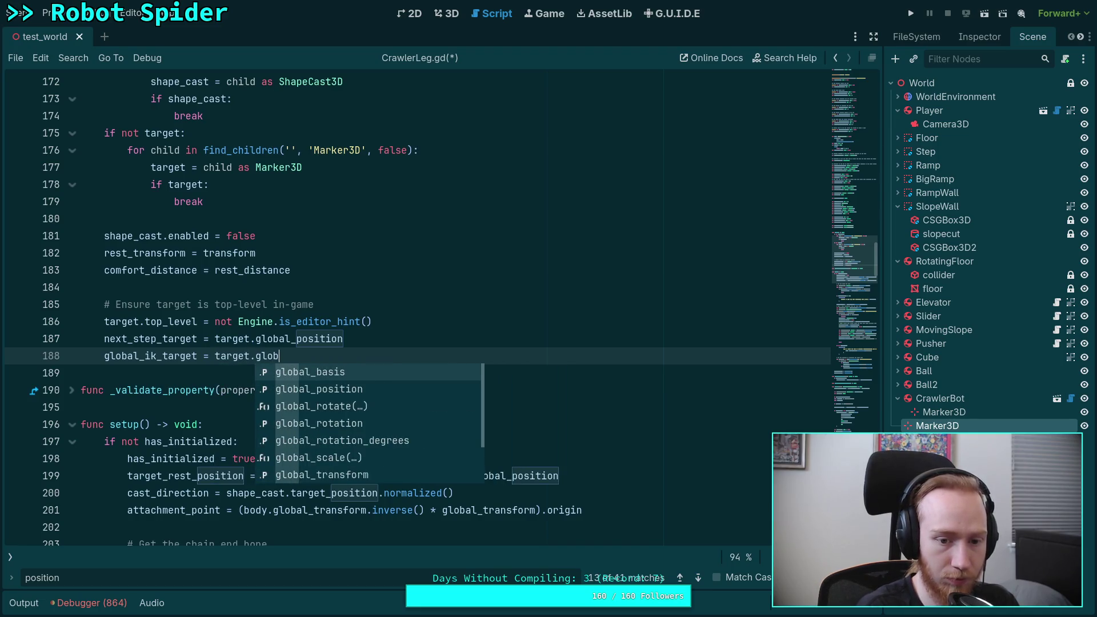
{"action": "key", "text": "Down"}
{"action": "key", "text": "Return"}
{"action": "key", "text": "ctrl+s"}
Join the nested lock checks with 'and', dedent the block two levels, and save.
{"action": "scroll", "coordinate": [444, 361], "scroll_direction": "down", "scroll_amount": 10}
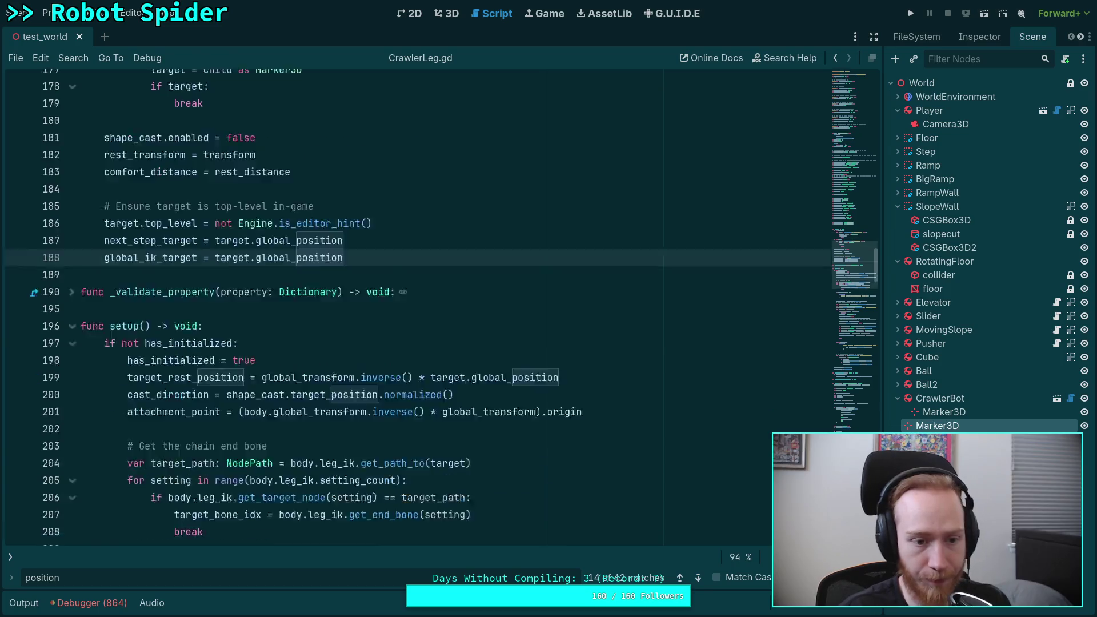
{"action": "scroll", "coordinate": [400, 365], "scroll_direction": "down", "scroll_amount": 10}
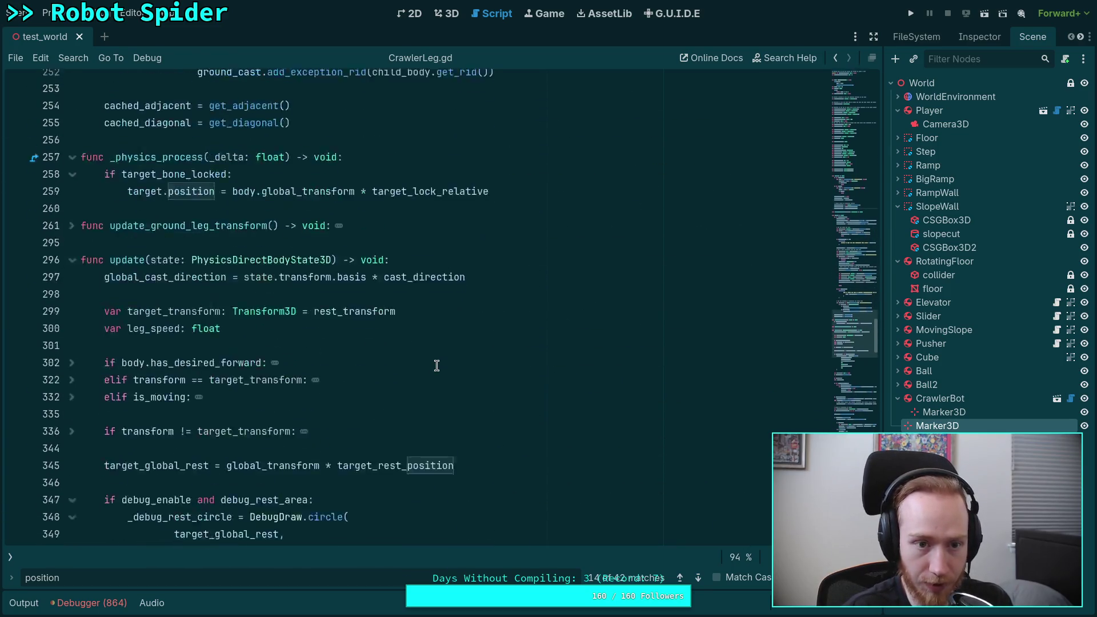
{"action": "scroll", "coordinate": [366, 377], "scroll_direction": "down", "scroll_amount": 5}
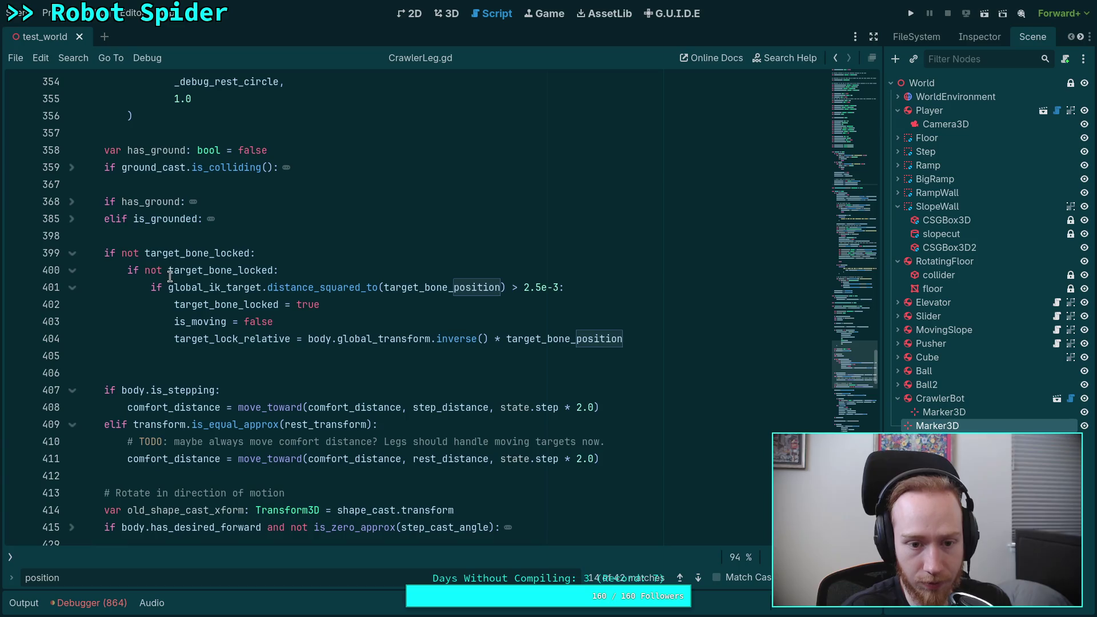
{"action": "mouse_move", "coordinate": [169, 288]}
{"action": "left_mouse_down"}
{"action": "mouse_move", "coordinate": [280, 270]}
{"action": "mouse_move", "coordinate": [255, 253]}
{"action": "left_mouse_up"}
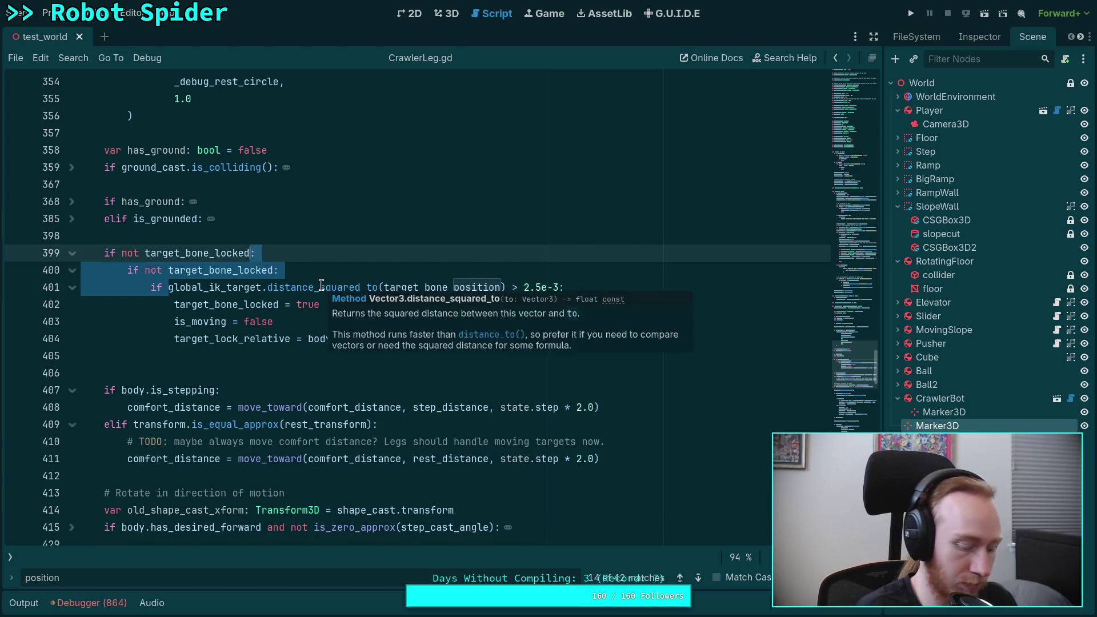
{"action": "type", "text": "and"}
{"action": "left_click_drag", "start_coordinate": [239, 269], "coordinate": [239, 304]}
{"action": "key", "text": "shift+Tab"}
{"action": "key", "text": "shift+Tab"}
{"action": "left_click", "coordinate": [257, 326]}
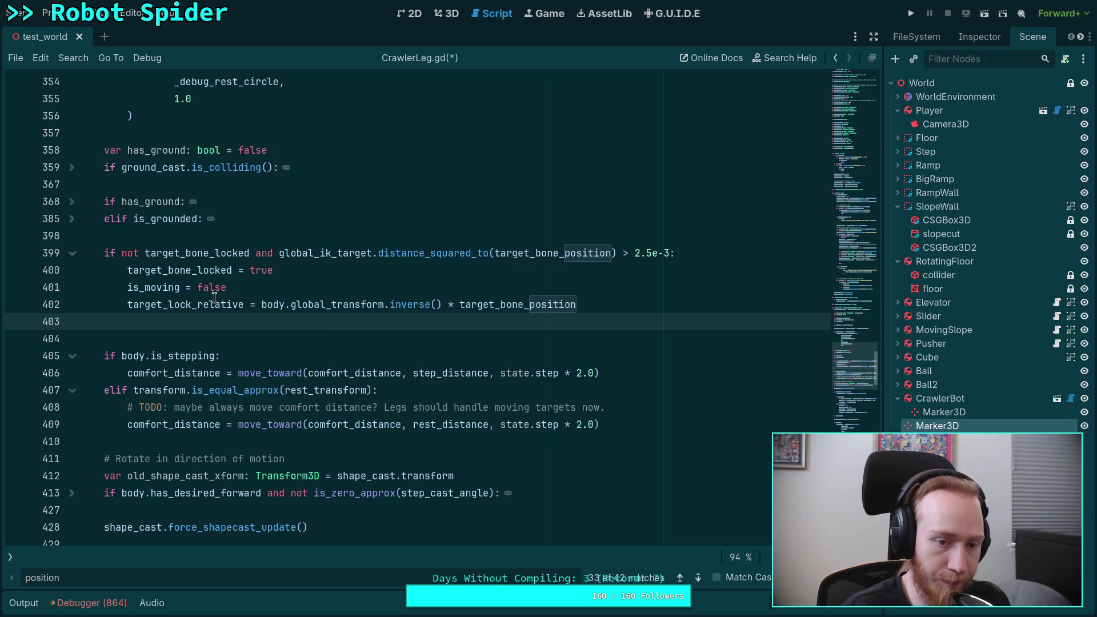
{"action": "key", "text": "ctrl+s"}
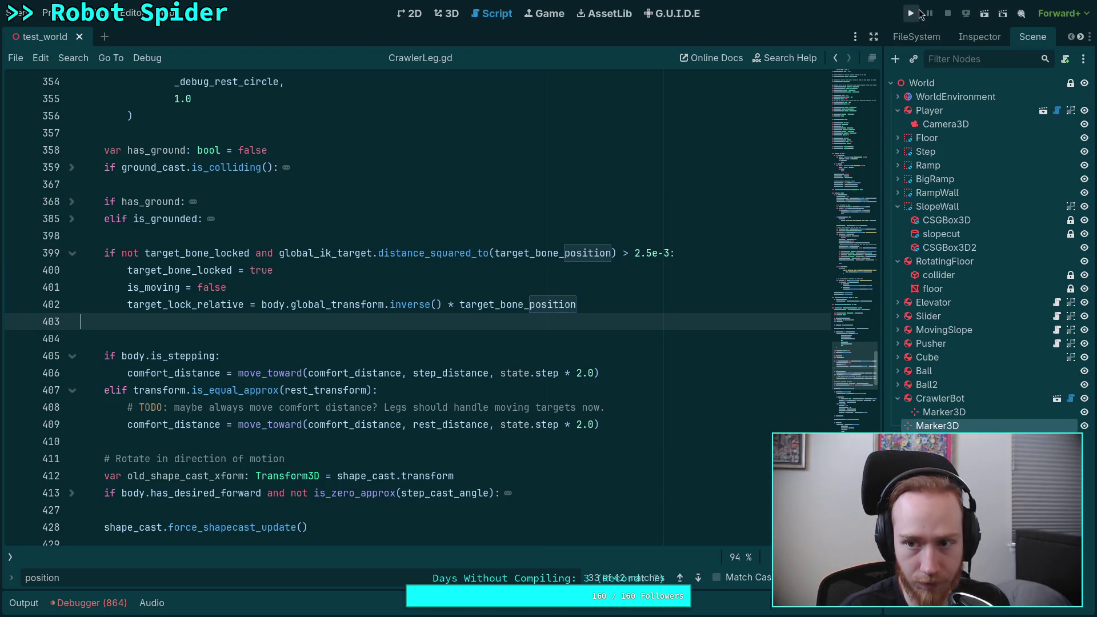
Delete empty line 403, run the spider scene, stop it, then select global_ik_target.
{"action": "key", "text": "BackSpace"}
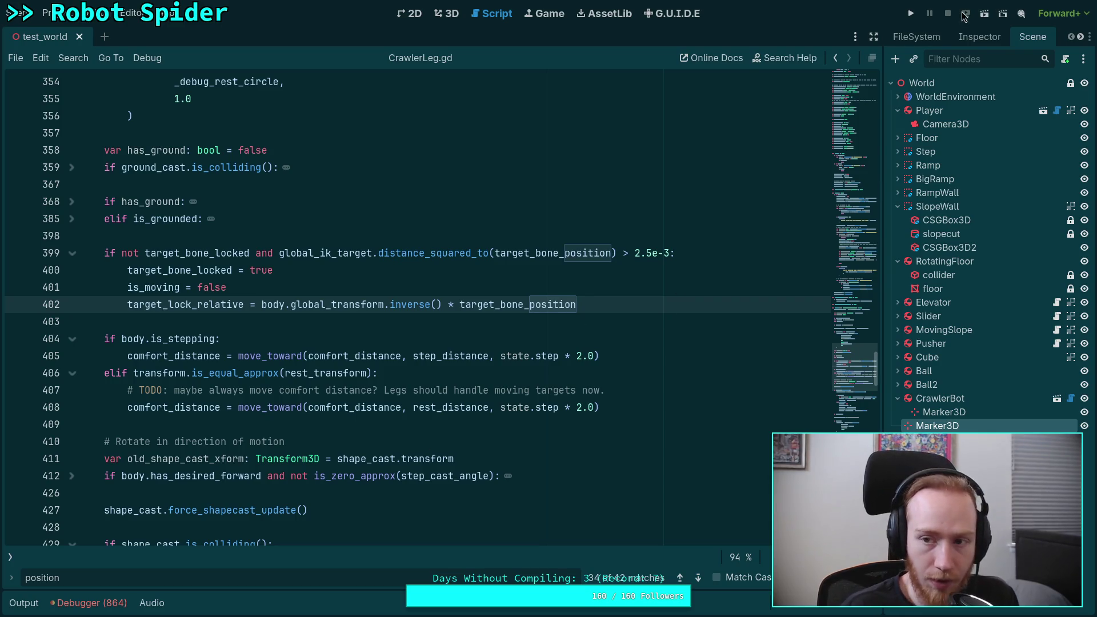
{"action": "left_click", "coordinate": [911, 14]}
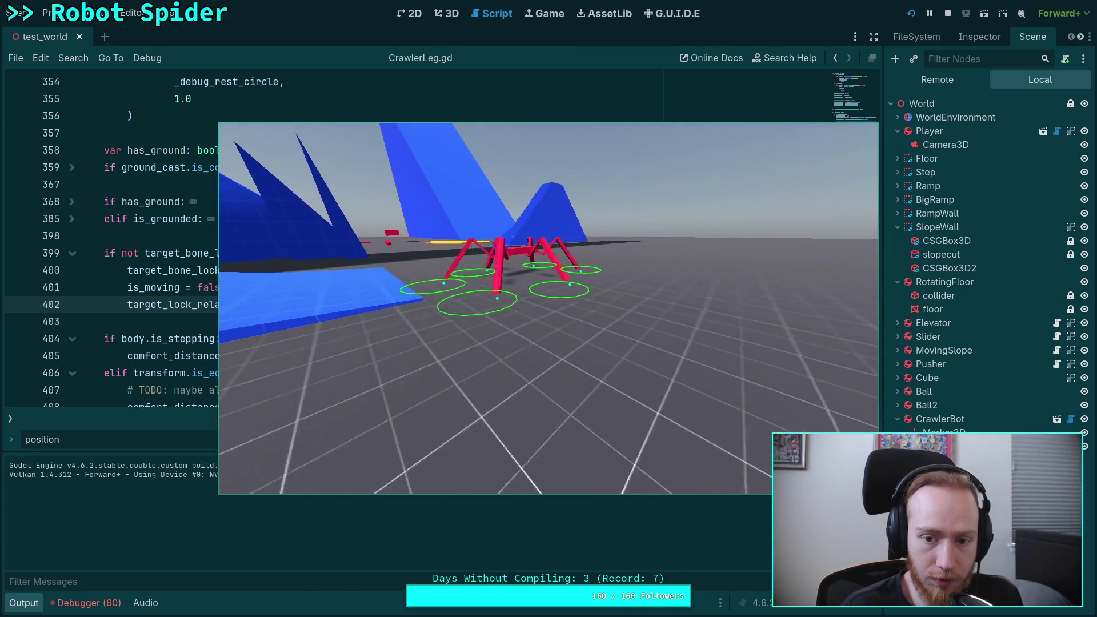
{"action": "key", "text": "Escape"}
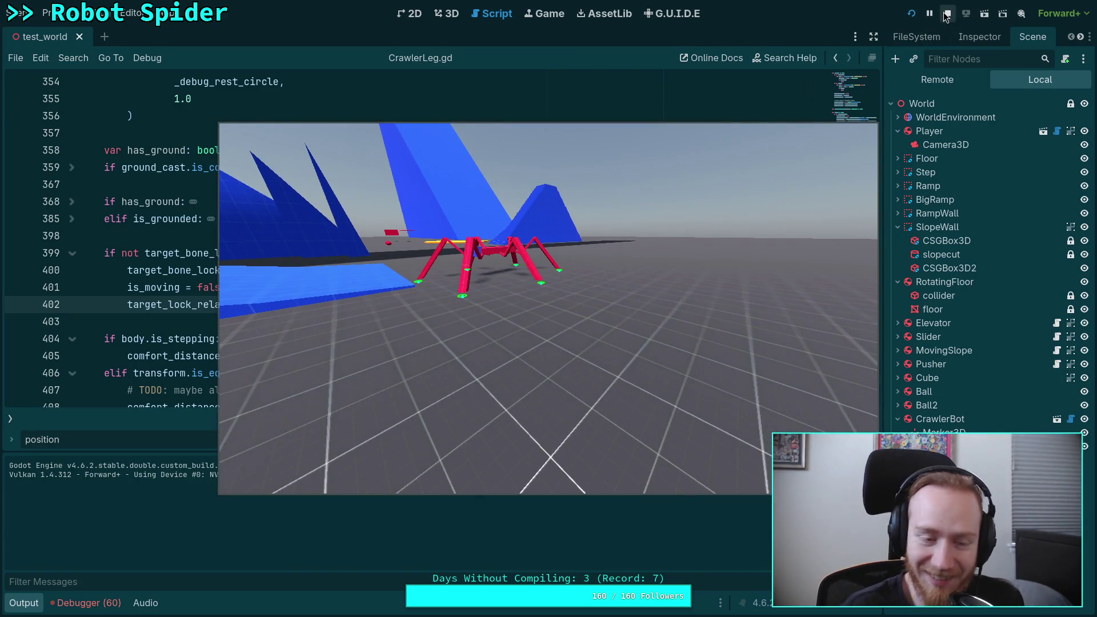
{"action": "left_click", "coordinate": [950, 15]}
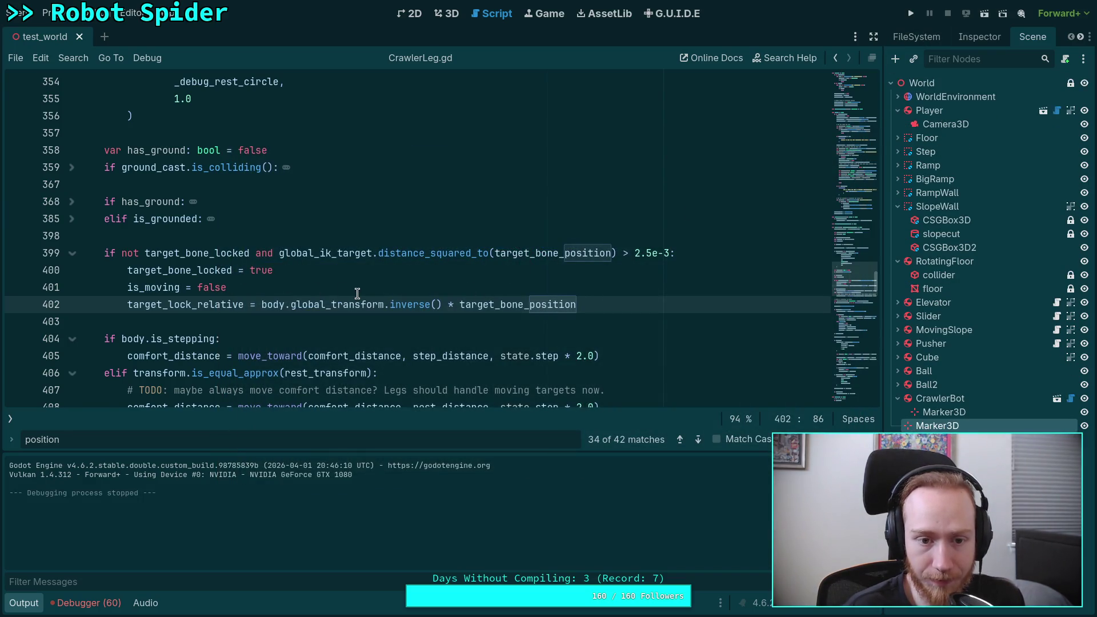
{"action": "double_click", "coordinate": [330, 253]}
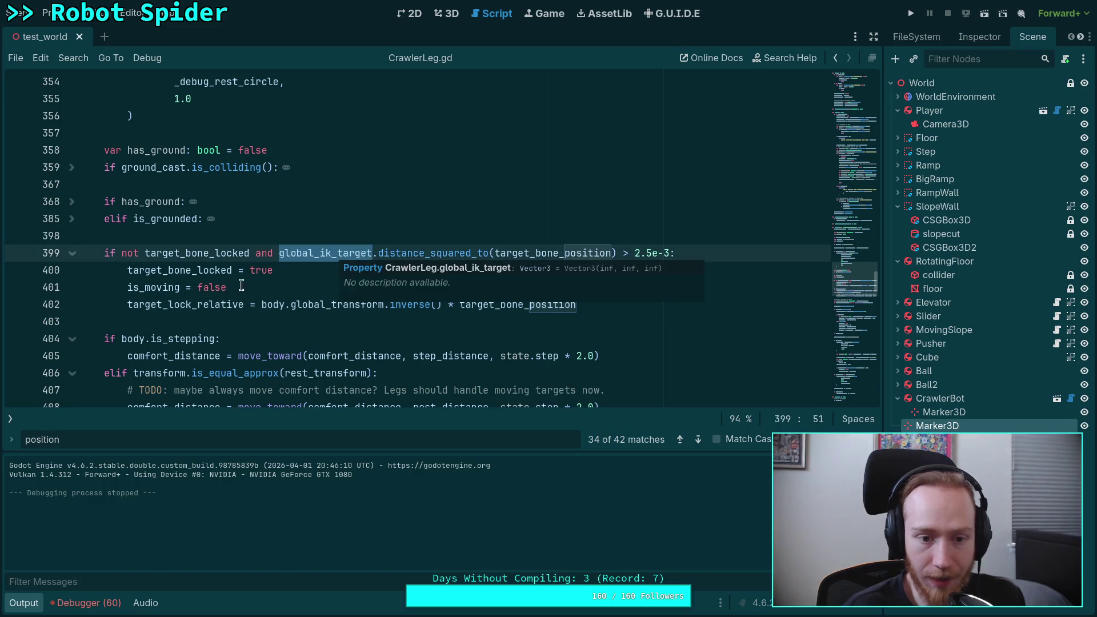
{"action": "left_click", "coordinate": [18, 271]}
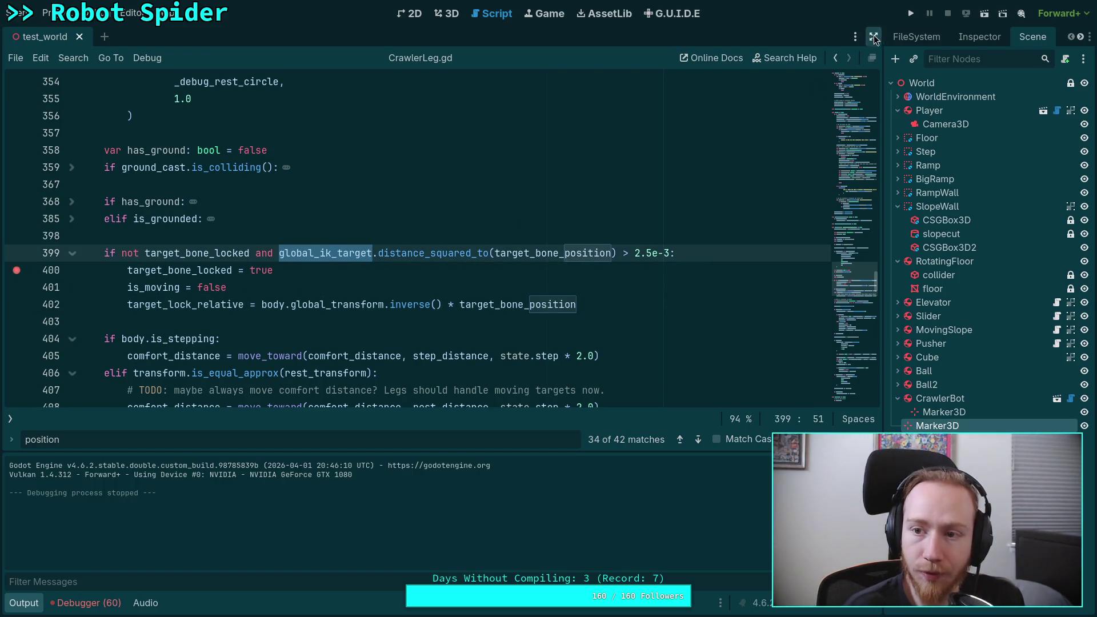
{"action": "left_click", "coordinate": [912, 18]}
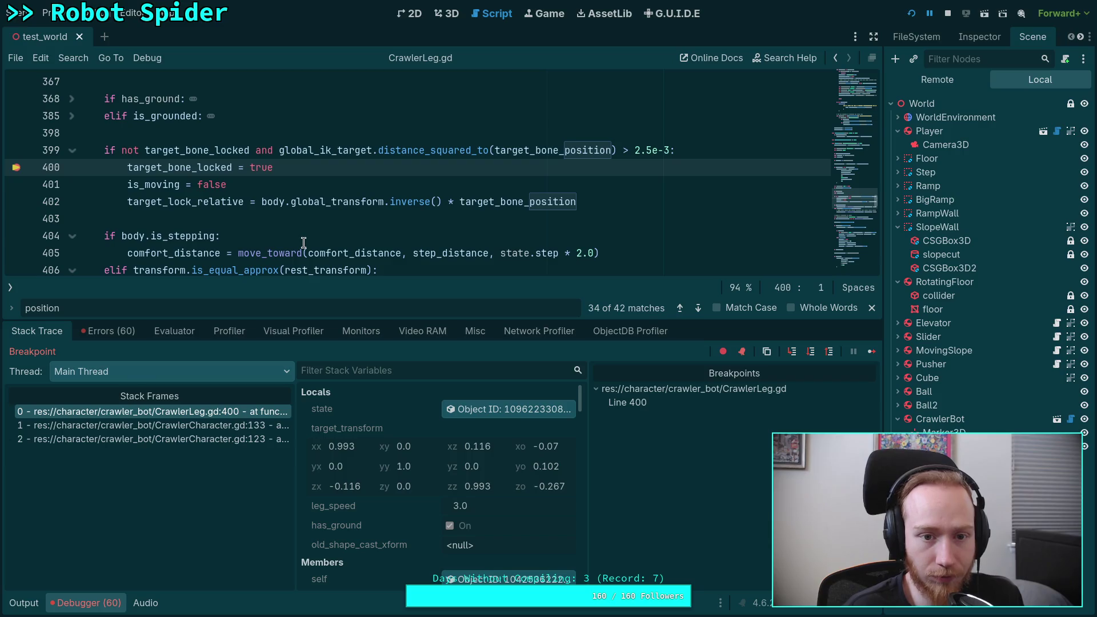
{"action": "scroll", "coordinate": [341, 224], "scroll_direction": "up", "scroll_amount": 1}
{"action": "scroll", "coordinate": [341, 225], "scroll_direction": "down", "scroll_amount": 1}
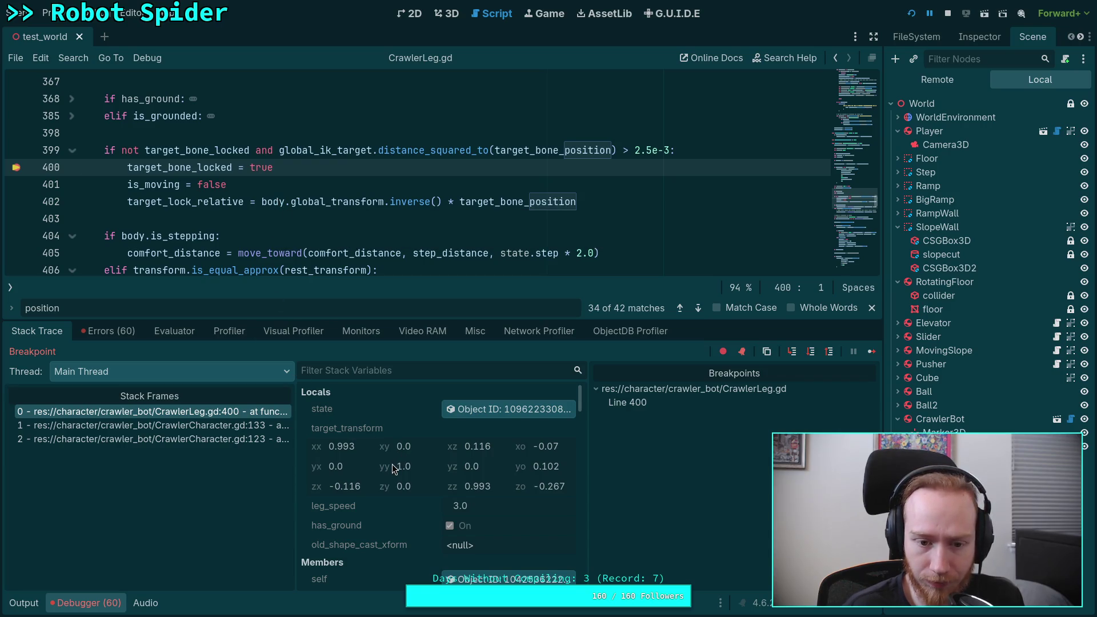
{"action": "scroll", "coordinate": [392, 464], "scroll_direction": "down", "scroll_amount": 5}
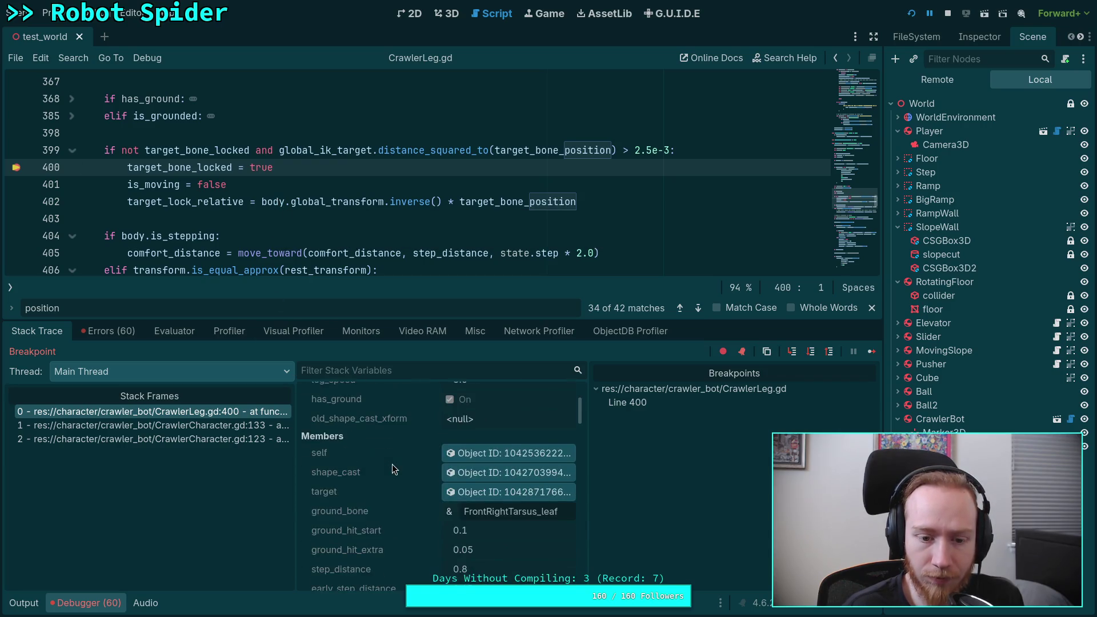
{"action": "scroll", "coordinate": [392, 465], "scroll_direction": "down", "scroll_amount": 4}
{"action": "scroll", "coordinate": [392, 463], "scroll_direction": "up", "scroll_amount": 9}
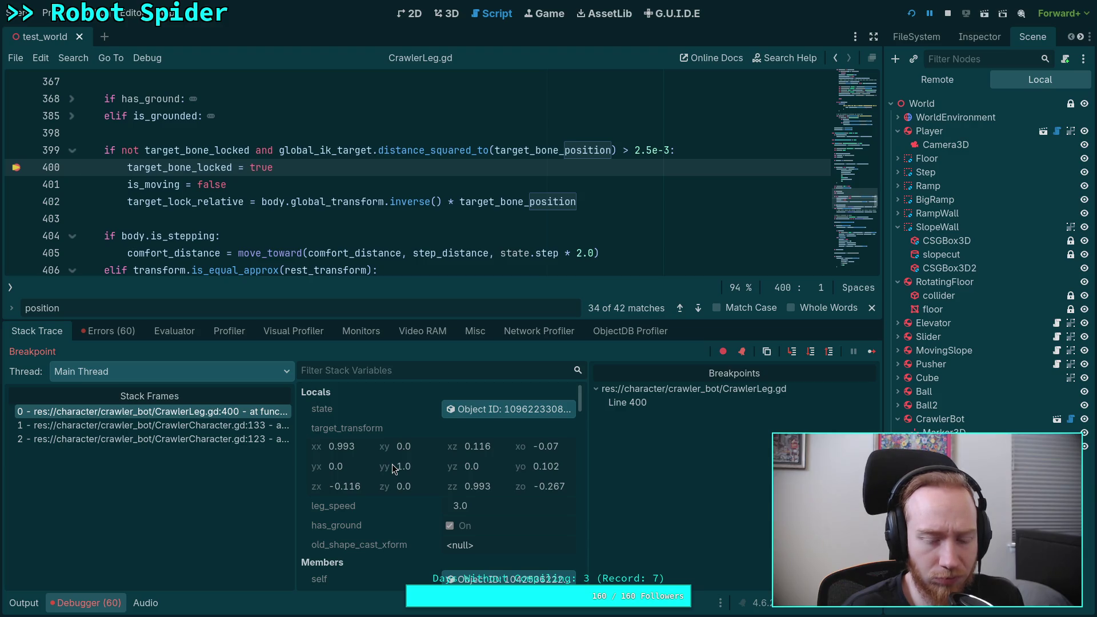
{"action": "scroll", "coordinate": [392, 464], "scroll_direction": "down", "scroll_amount": 10}
{"action": "scroll", "coordinate": [392, 461], "scroll_direction": "down", "scroll_amount": 10}
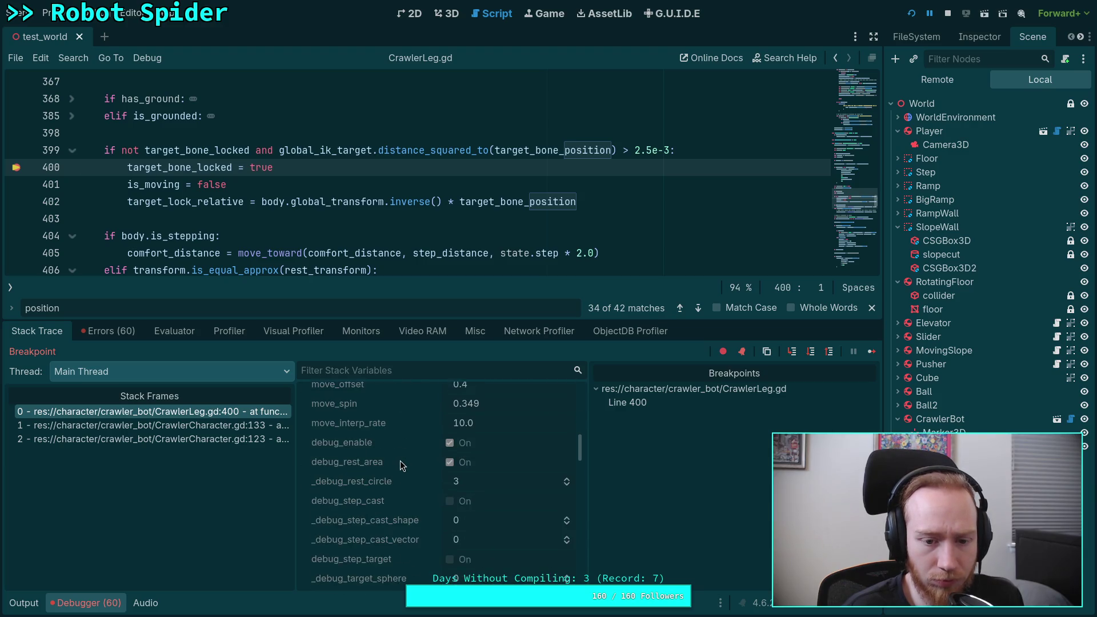
{"action": "scroll", "coordinate": [406, 461], "scroll_direction": "down", "scroll_amount": 3}
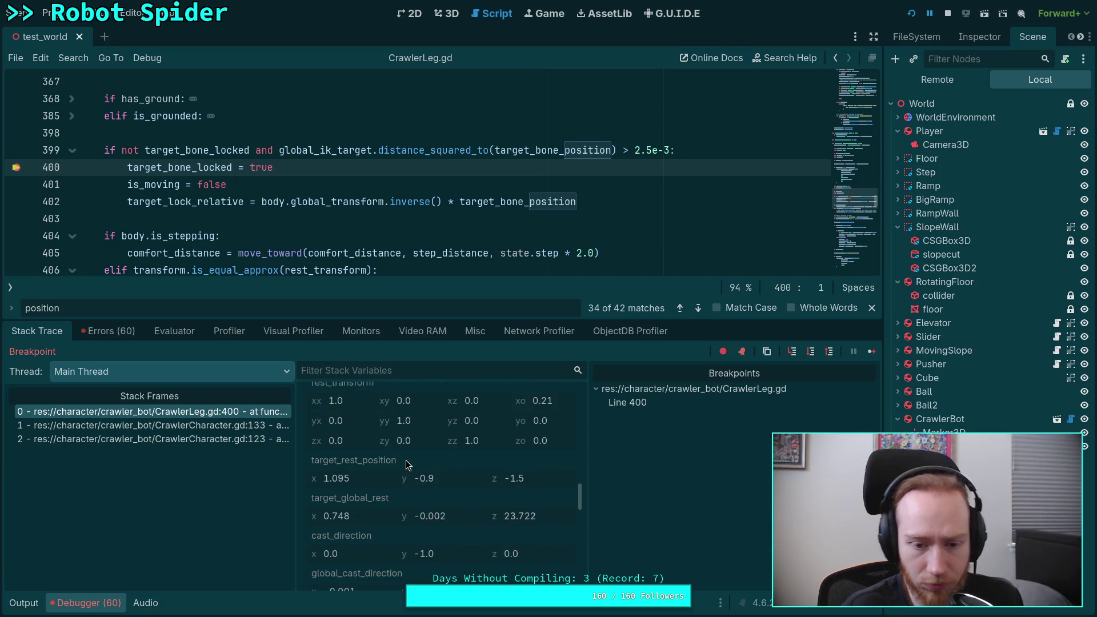
{"action": "scroll", "coordinate": [405, 461], "scroll_direction": "down", "scroll_amount": 6}
{"action": "scroll", "coordinate": [406, 460], "scroll_direction": "down", "scroll_amount": 8}
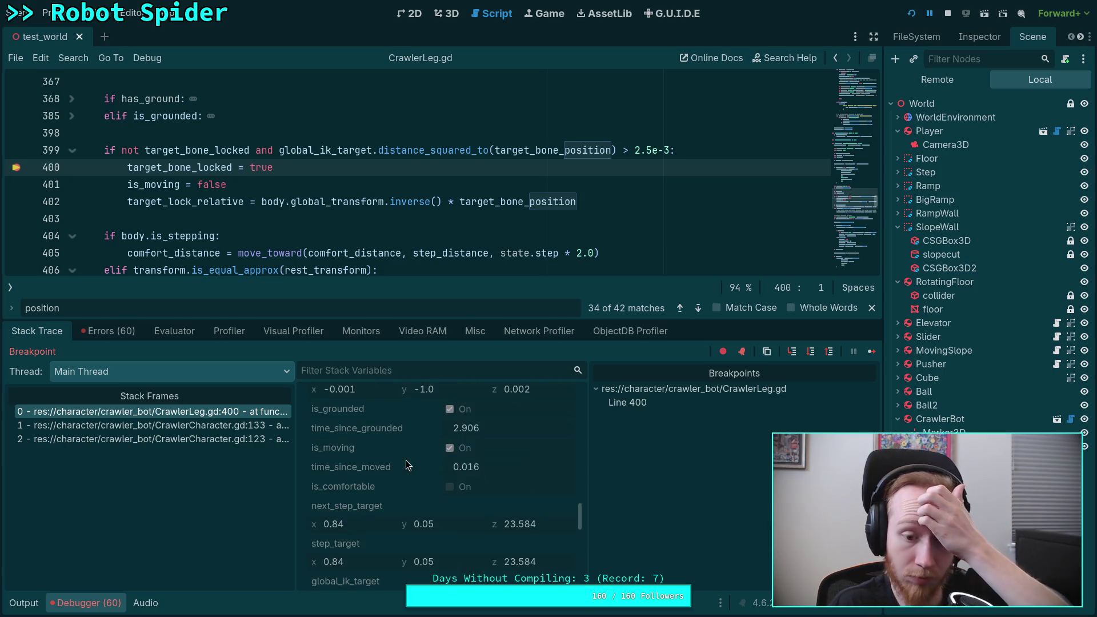
{"action": "scroll", "coordinate": [406, 460], "scroll_direction": "down", "scroll_amount": 8}
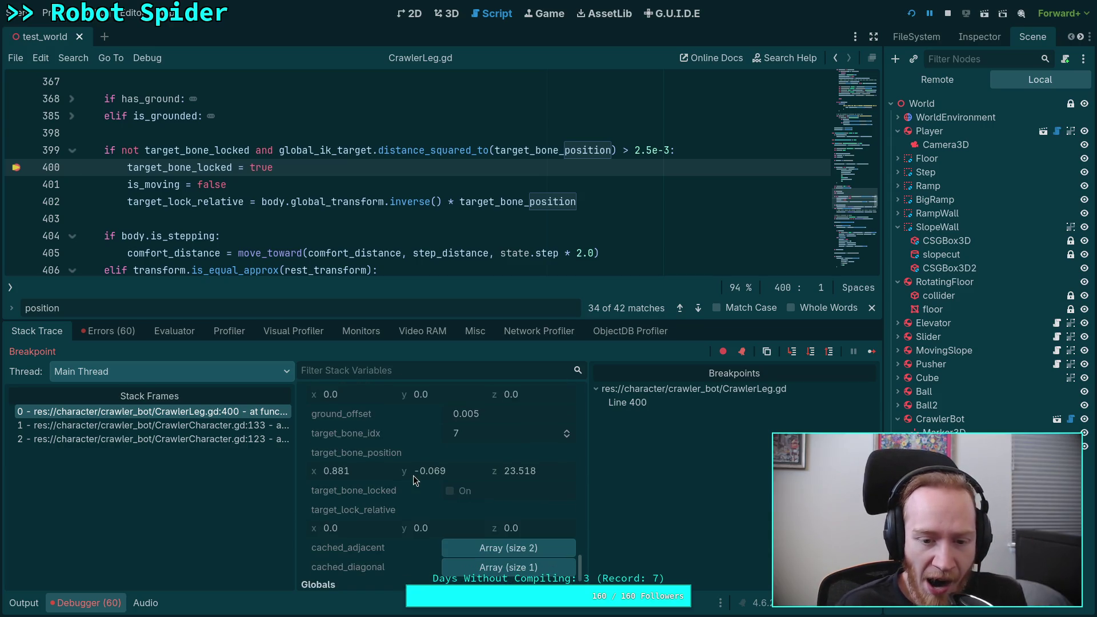
{"action": "scroll", "coordinate": [433, 472], "scroll_direction": "up", "scroll_amount": 2}
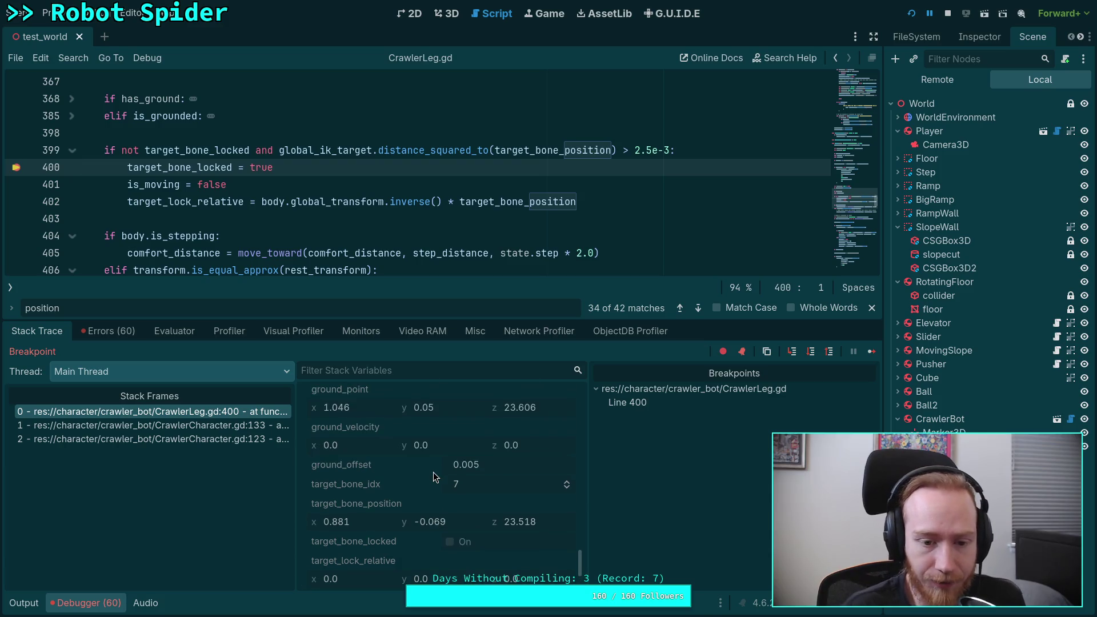
{"action": "scroll", "coordinate": [434, 503], "scroll_direction": "down", "scroll_amount": 2}
{"action": "scroll", "coordinate": [433, 502], "scroll_direction": "up", "scroll_amount": 2}
{"action": "scroll", "coordinate": [434, 501], "scroll_direction": "up", "scroll_amount": 7}
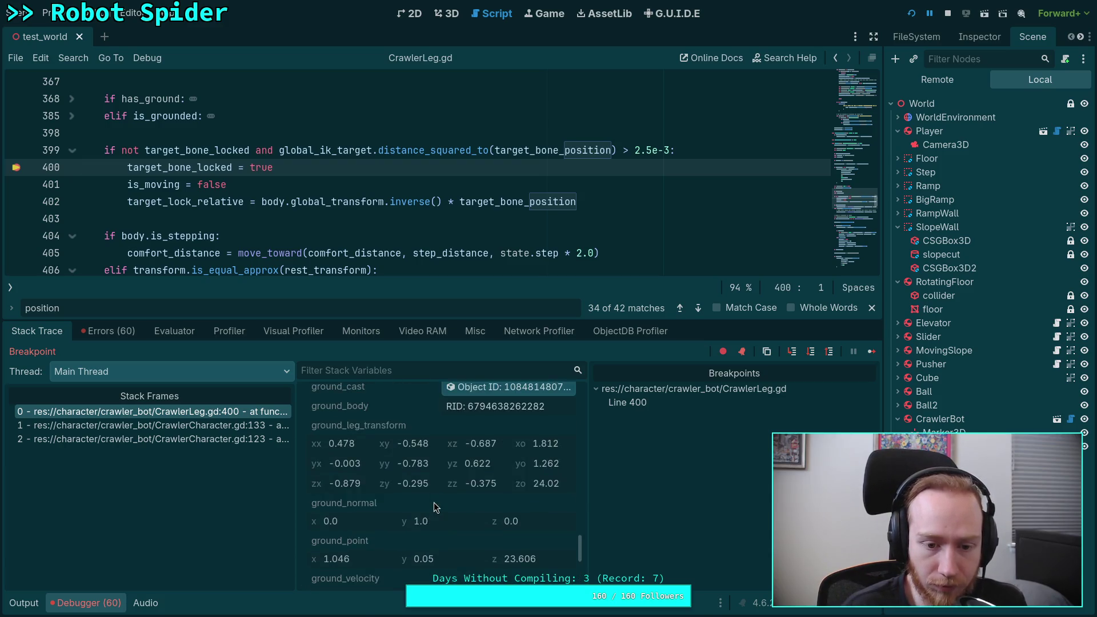
{"action": "scroll", "coordinate": [435, 499], "scroll_direction": "up", "scroll_amount": 1}
{"action": "scroll", "coordinate": [436, 499], "scroll_direction": "down", "scroll_amount": 3}
{"action": "scroll", "coordinate": [458, 515], "scroll_direction": "down", "scroll_amount": 5}
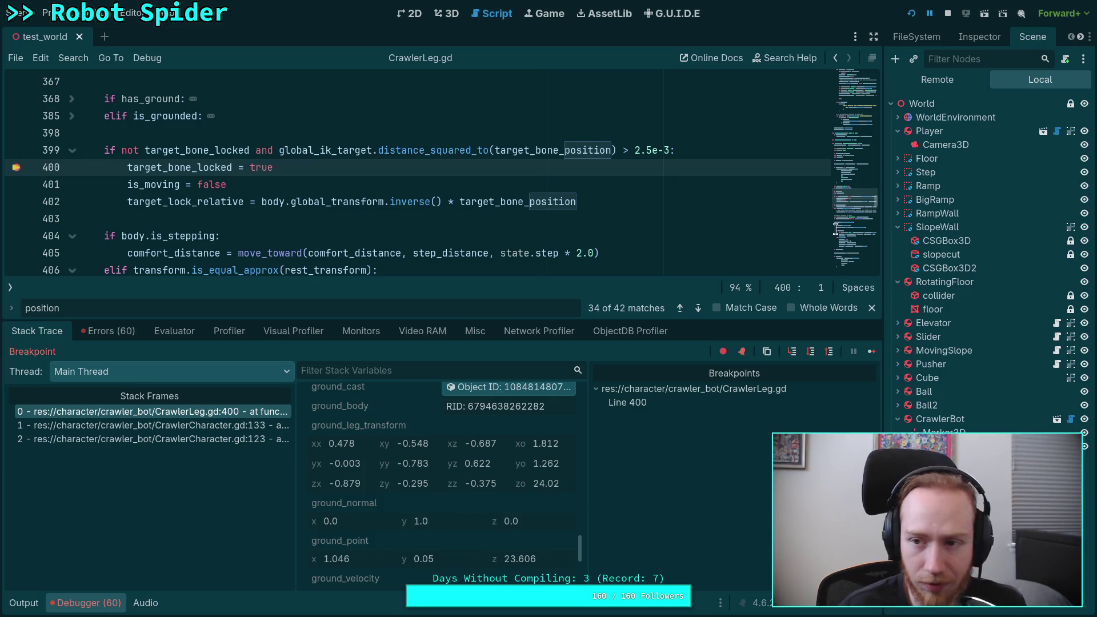
Stop the game and insert 'false and' after 'if' on line 399.
{"action": "left_click", "coordinate": [951, 17]}
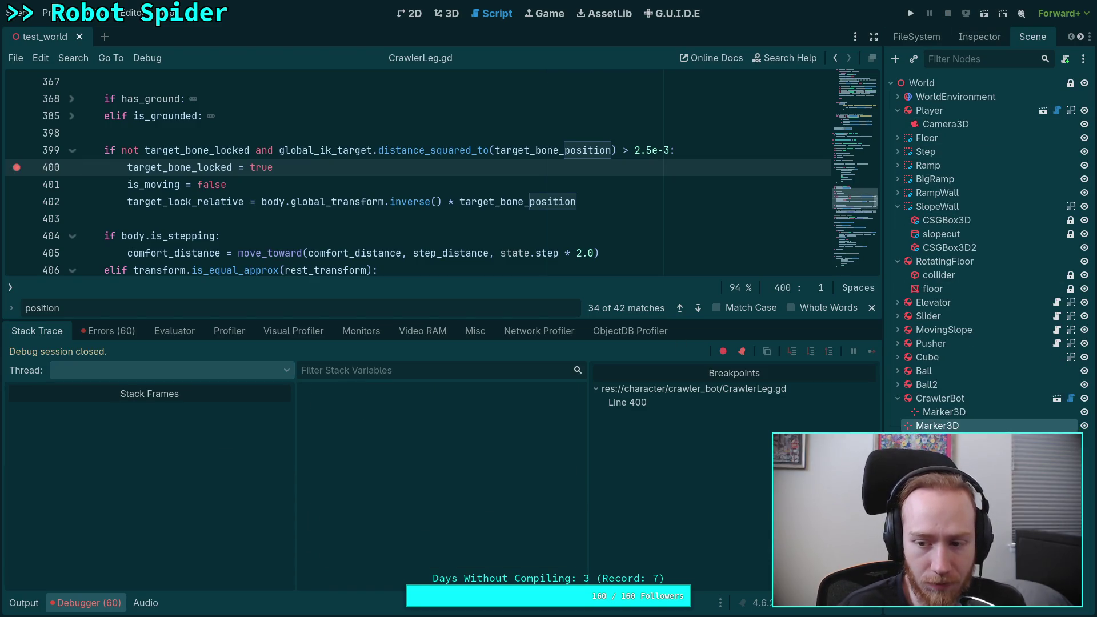
{"action": "left_click", "coordinate": [113, 152]}
{"action": "type", "text": "fals"}
{"action": "type", "text": "e and"}
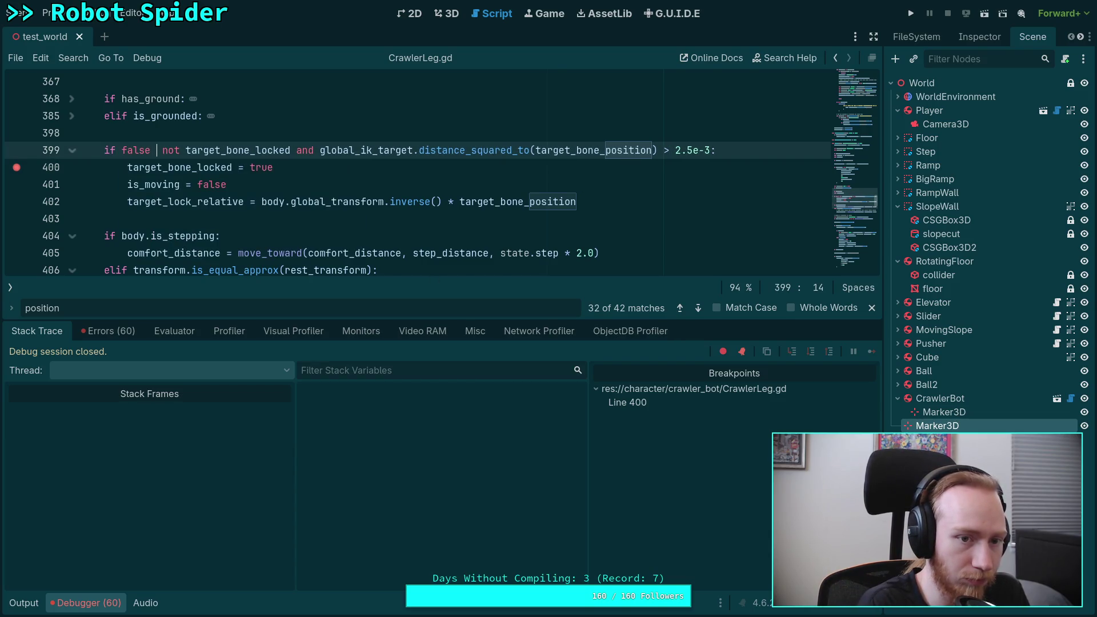
Test-run the spider with locking disabled, stop it, and collapse the Output panel.
{"action": "left_click", "coordinate": [912, 13]}
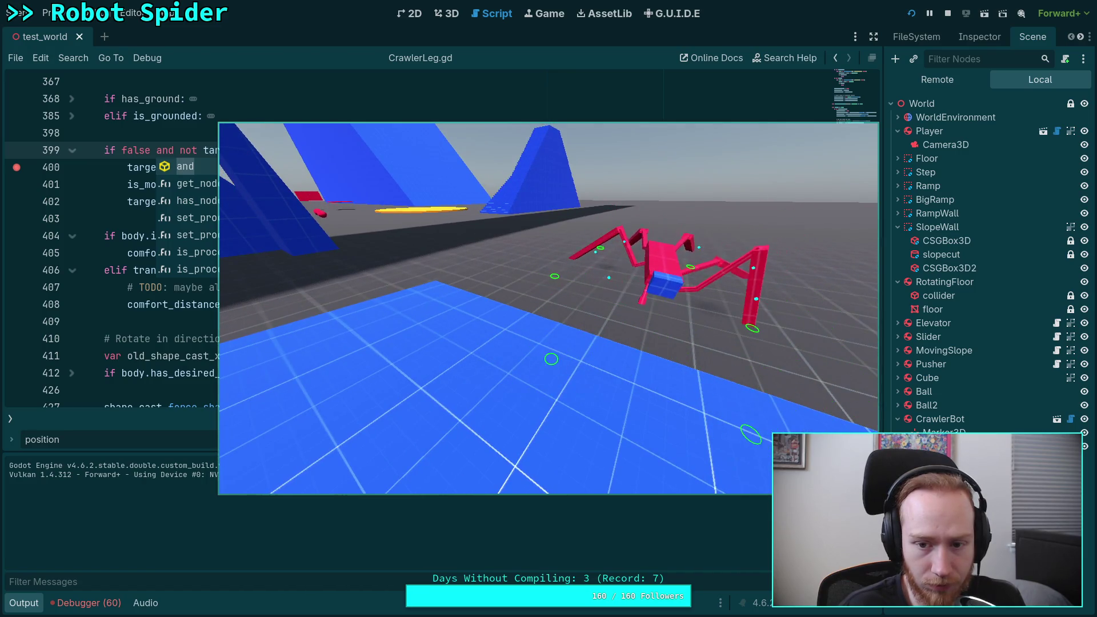
{"action": "left_click", "coordinate": [948, 14]}
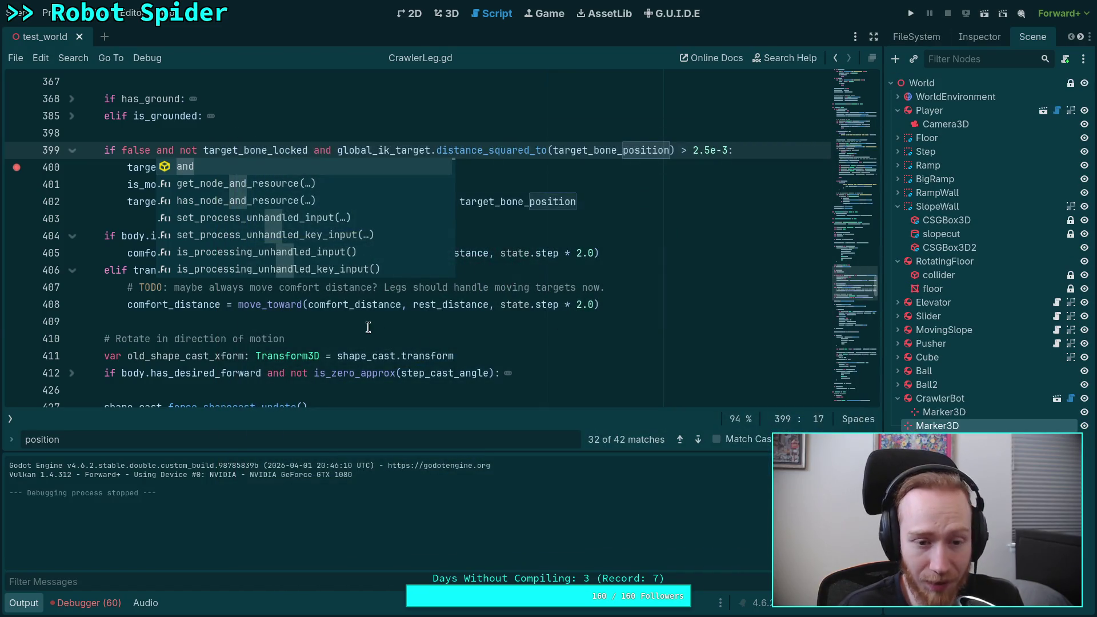
{"action": "scroll", "coordinate": [366, 320], "scroll_direction": "down", "scroll_amount": 5}
{"action": "left_click", "coordinate": [35, 604]}
{"action": "scroll", "coordinate": [345, 403], "scroll_direction": "down", "scroll_amount": 9}
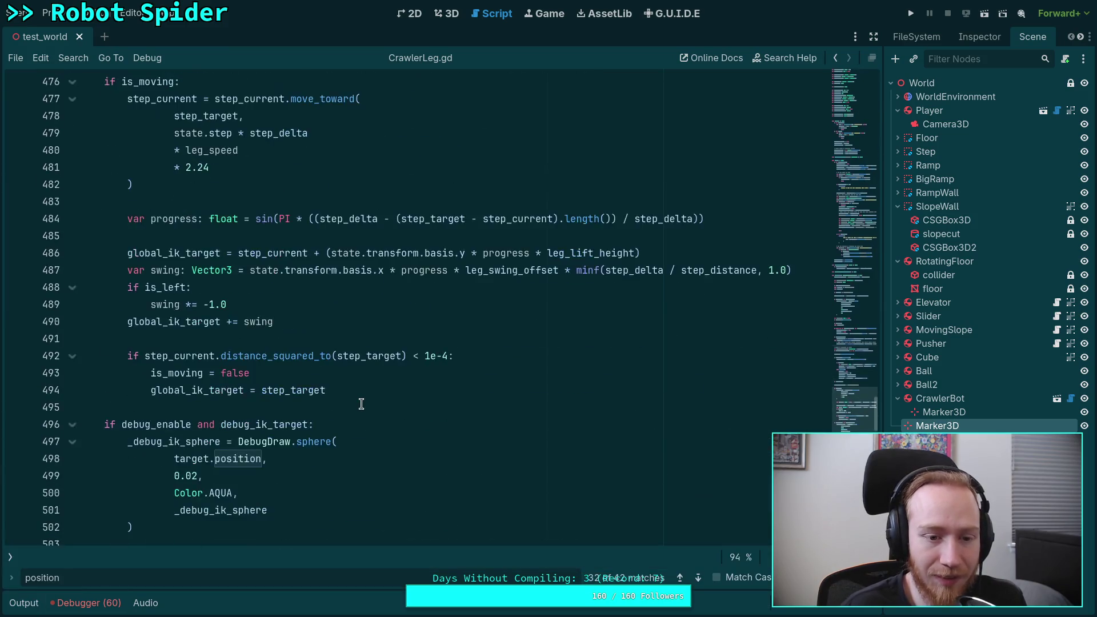
Add 'target.position = global_ik_target' below line 494 and save.
{"action": "scroll", "coordinate": [369, 395], "scroll_direction": "up", "scroll_amount": 4}
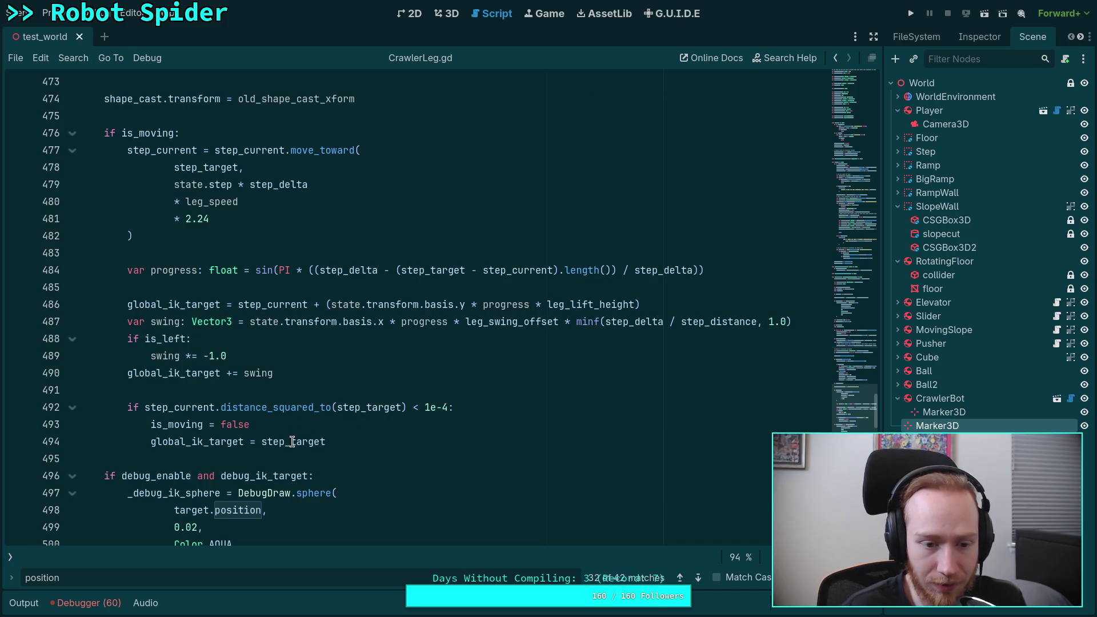
{"action": "scroll", "coordinate": [292, 439], "scroll_direction": "down", "scroll_amount": 1}
{"action": "left_click", "coordinate": [376, 393]}
{"action": "key", "text": "Return"}
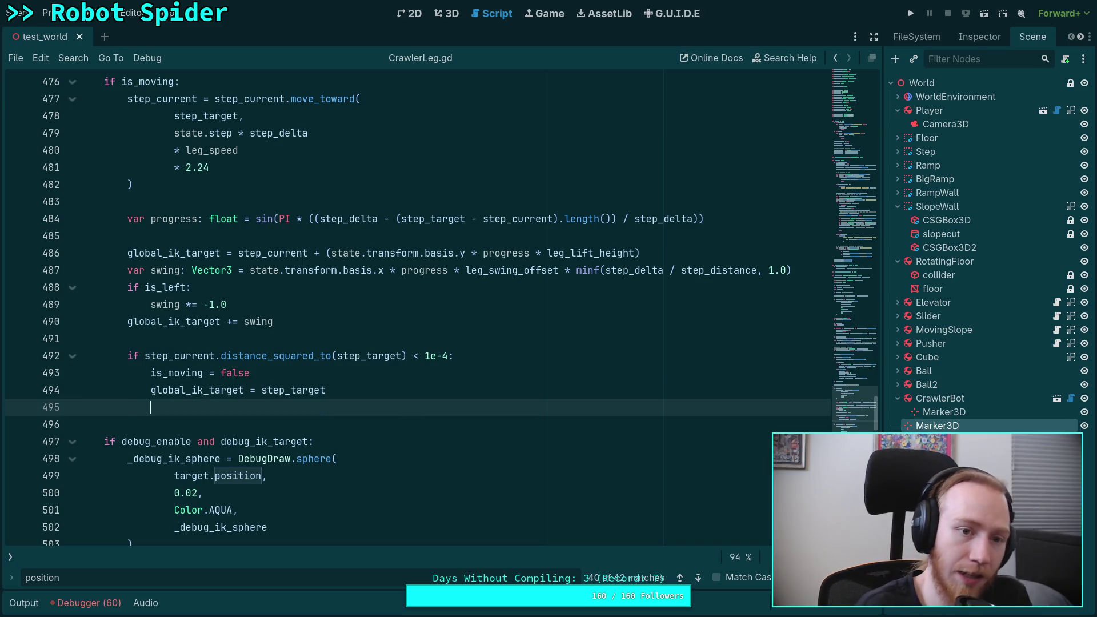
{"action": "key", "text": "Return"}
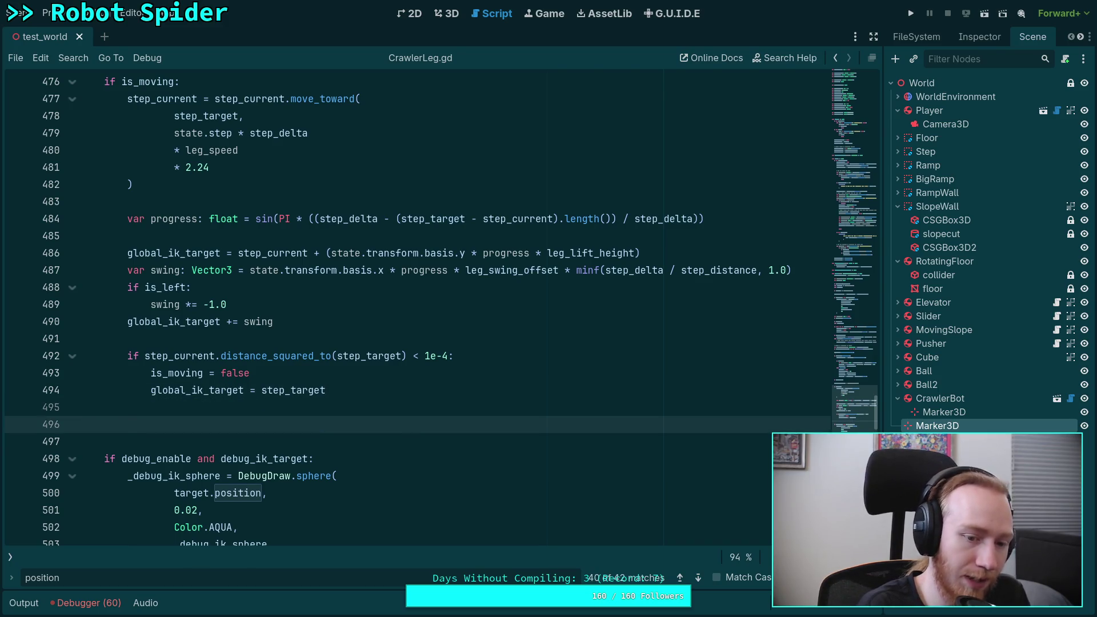
{"action": "type", "text": "target.positio"}
{"action": "type", "text": "t"}
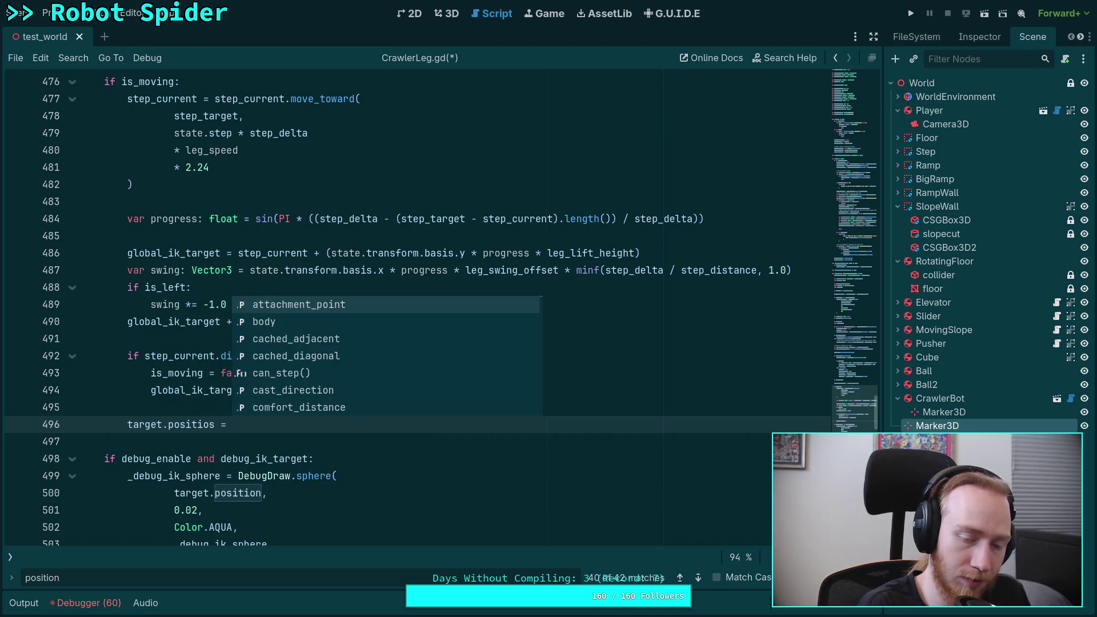
{"action": "type", "text": "glo"}
{"action": "key", "text": "Down"}
{"action": "key", "text": "Return"}
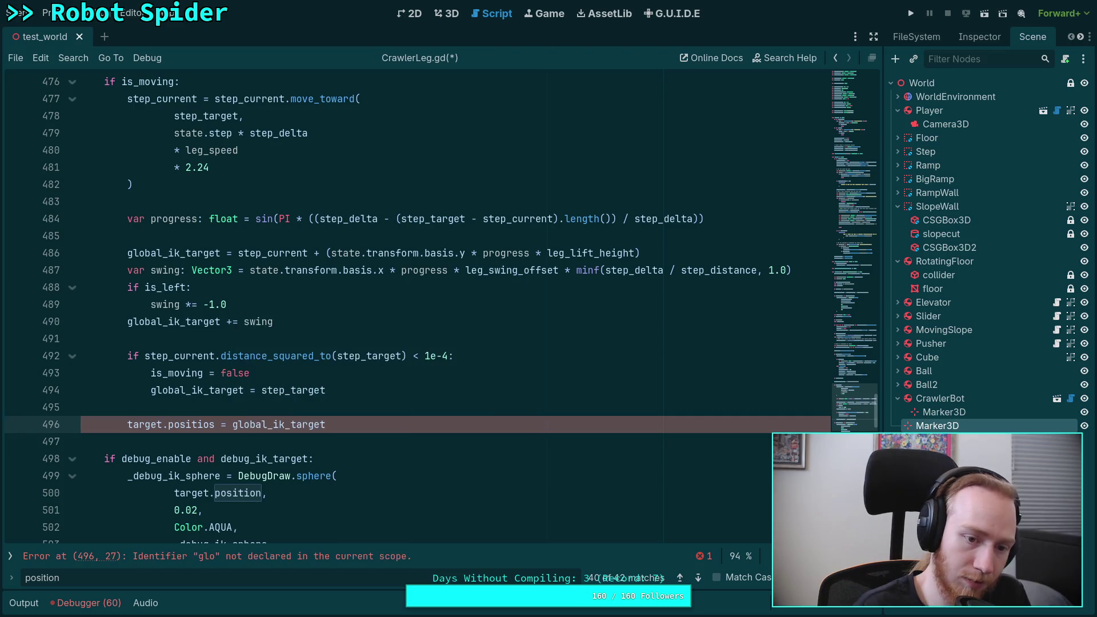
{"action": "key", "text": "ctrl+s"}
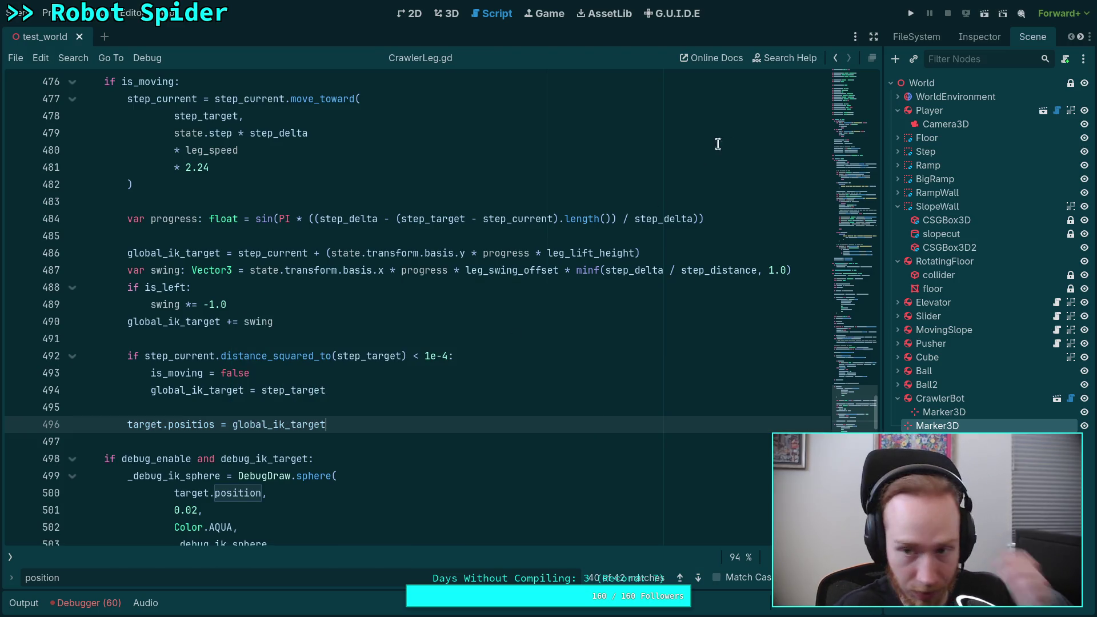
Run the project, stop on the error, fix the 'positios' typo, and rerun.
{"action": "left_click", "coordinate": [911, 13]}
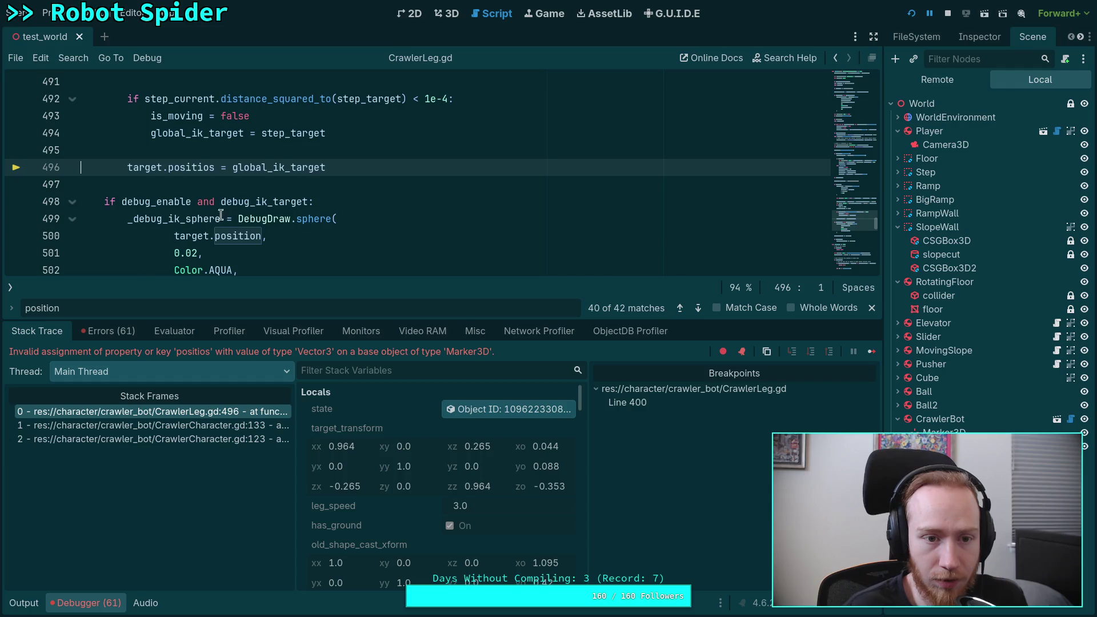
{"action": "left_click", "coordinate": [948, 13]}
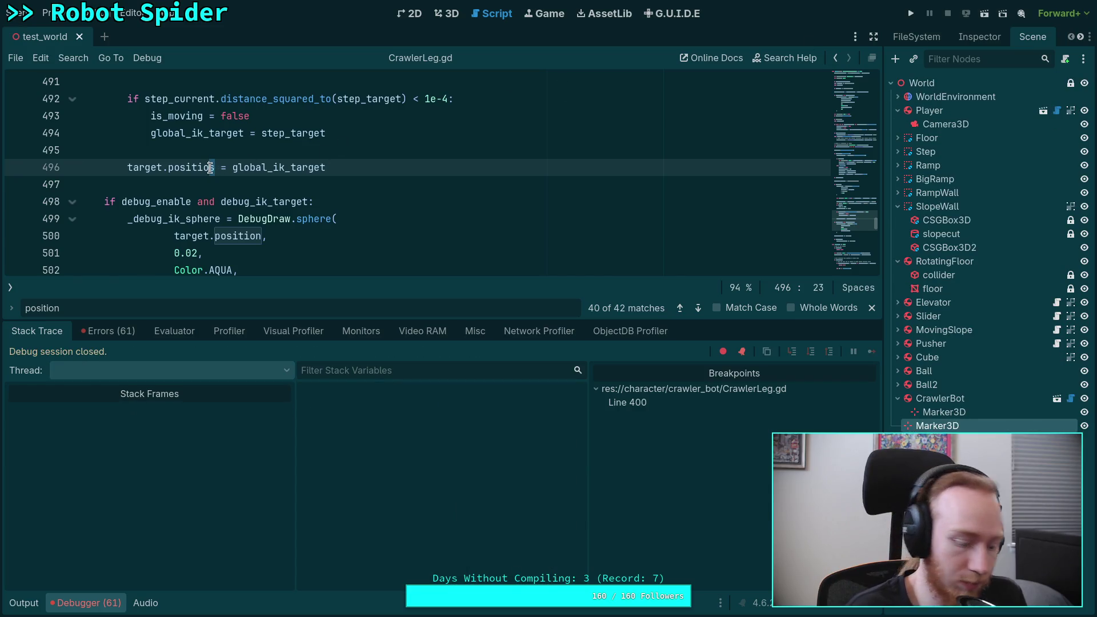
{"action": "type", "text": "n"}
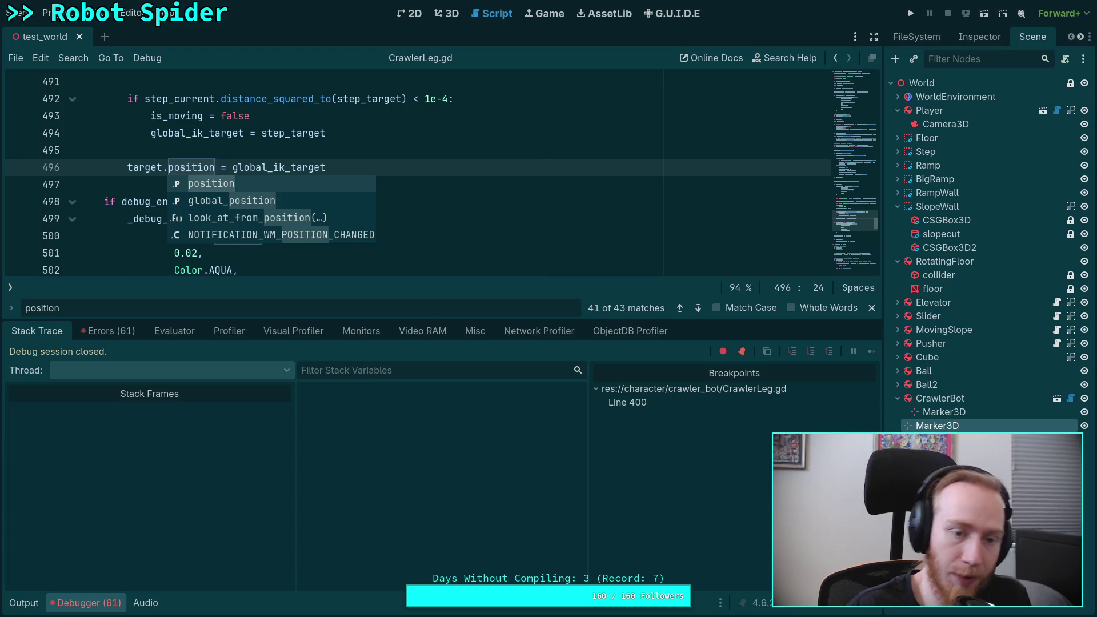
{"action": "left_click", "coordinate": [911, 13]}
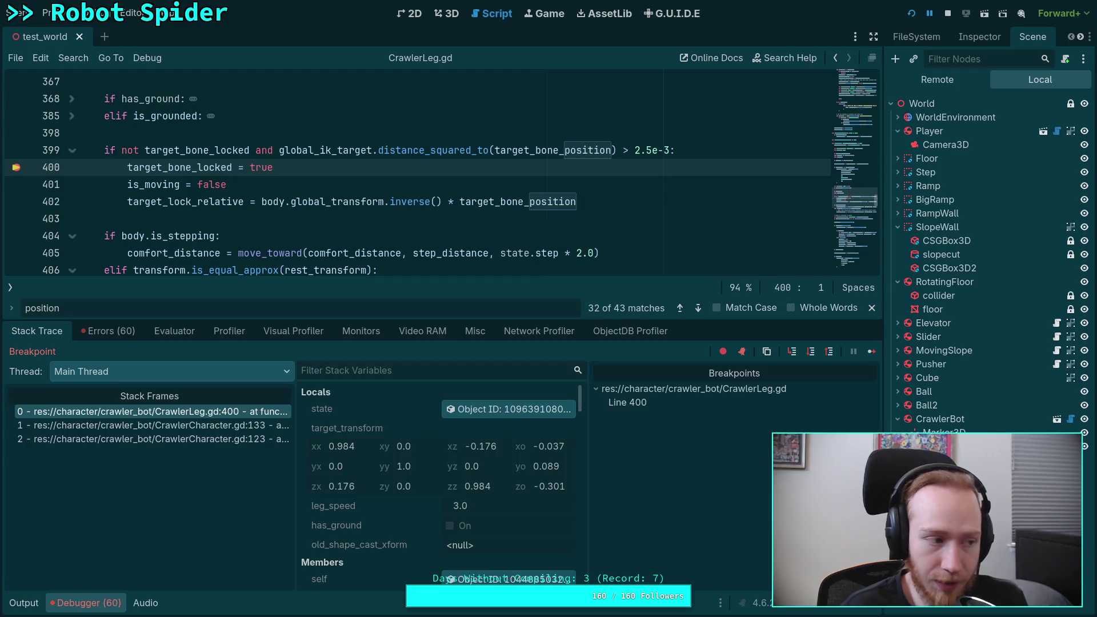
{"action": "left_click", "coordinate": [929, 13]}
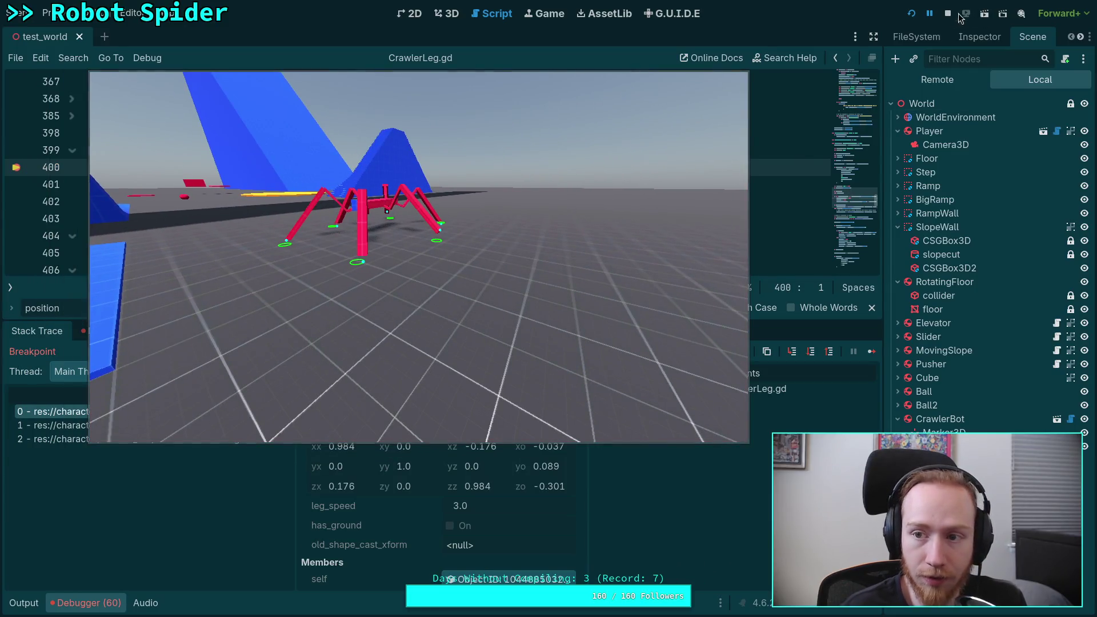
{"action": "left_click", "coordinate": [948, 13]}
{"action": "left_click", "coordinate": [914, 16]}
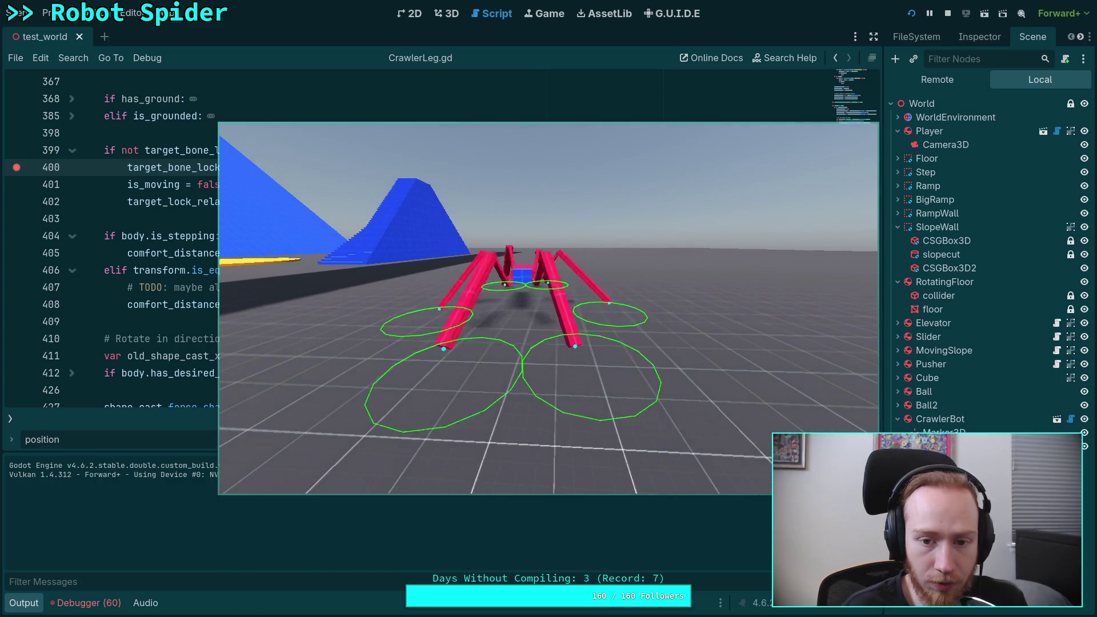
{"action": "left_click", "coordinate": [947, 13]}
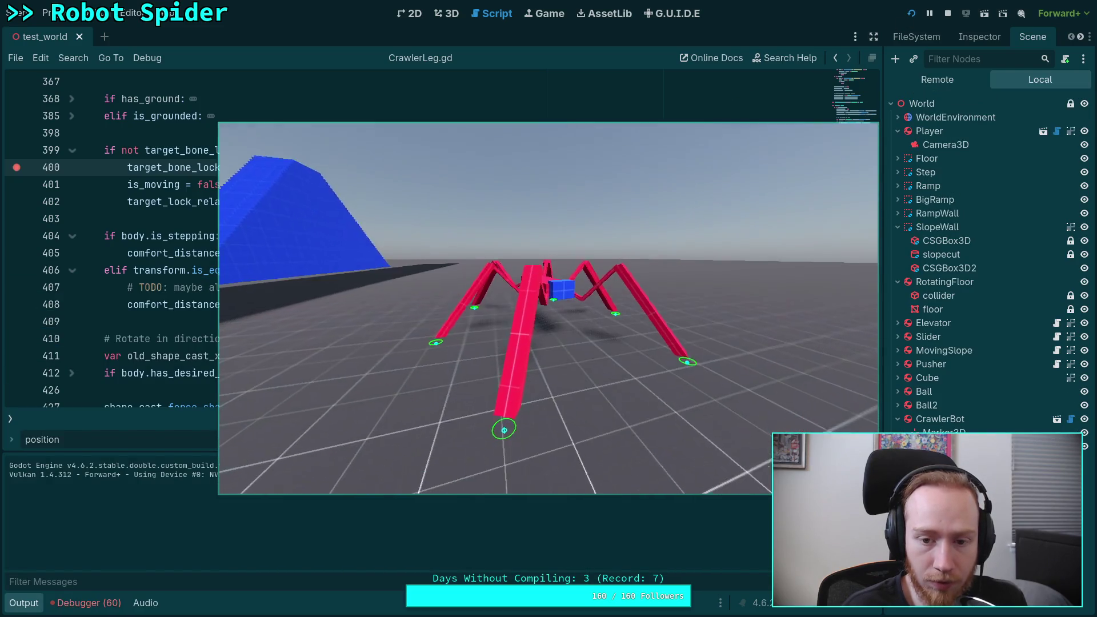
{"action": "left_click", "coordinate": [947, 14]}
{"action": "left_click", "coordinate": [910, 14]}
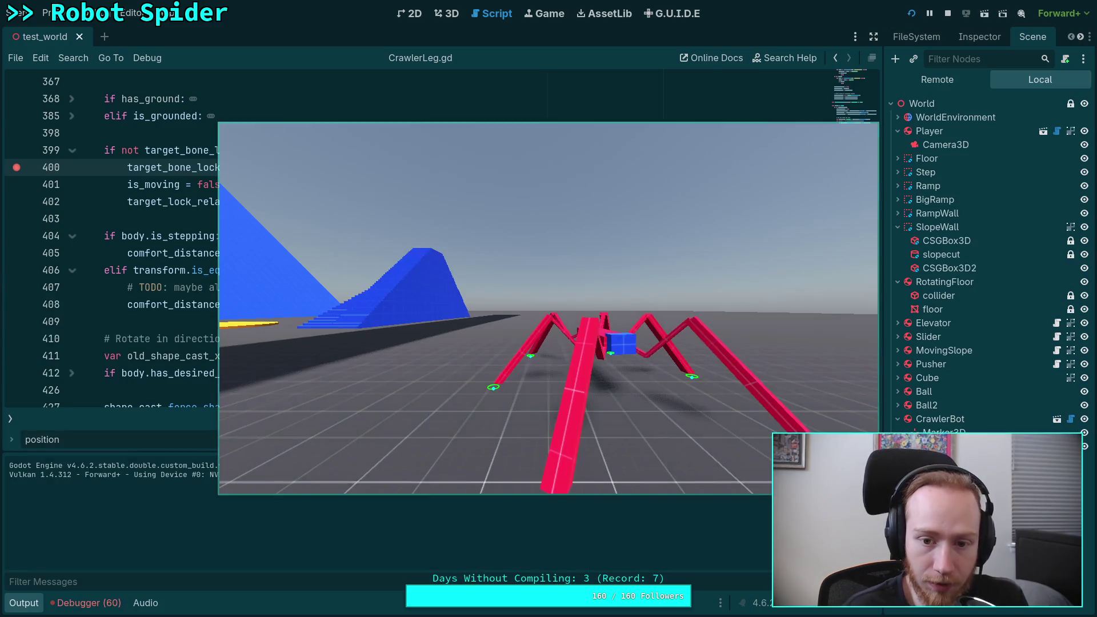
{"action": "left_click", "coordinate": [948, 13]}
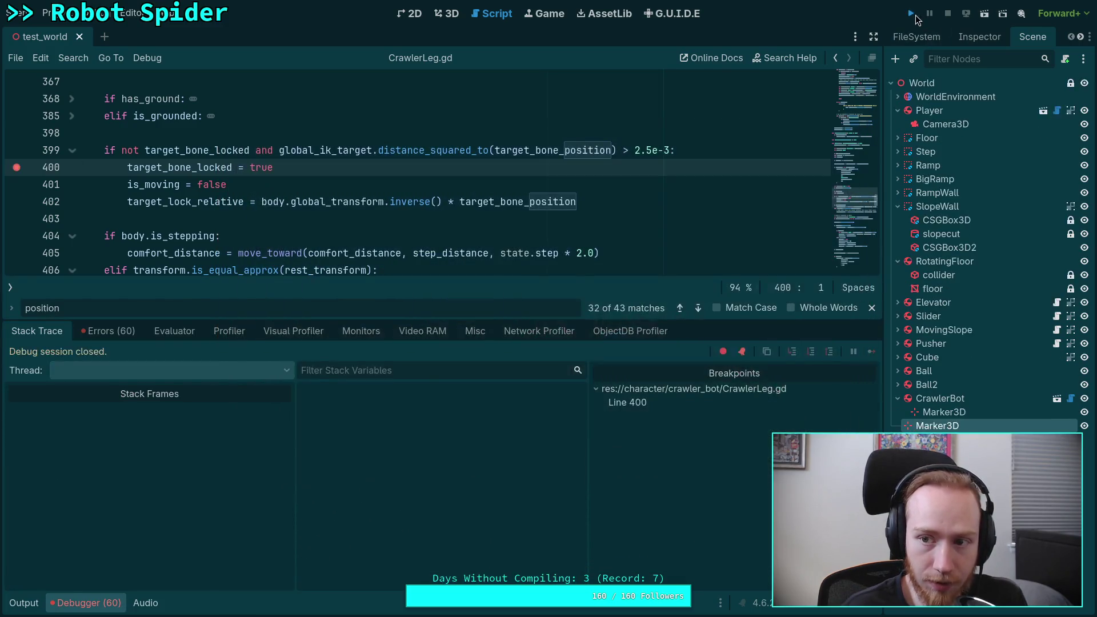
{"action": "key", "text": "F5"}
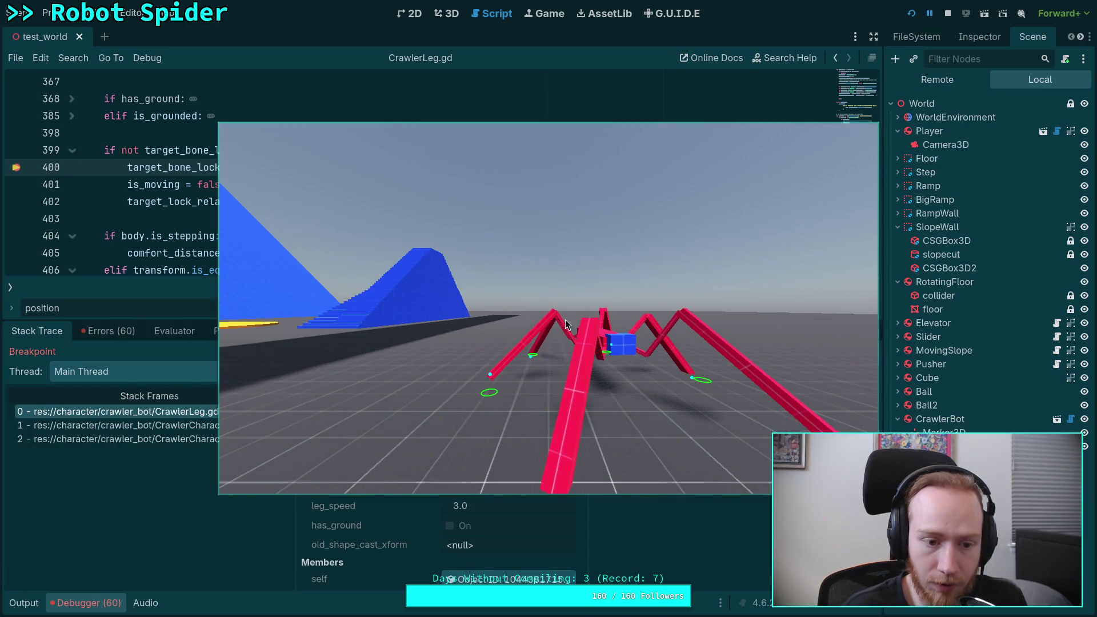
{"action": "left_click_drag", "start_coordinate": [664, 326], "coordinate": [618, 330]}
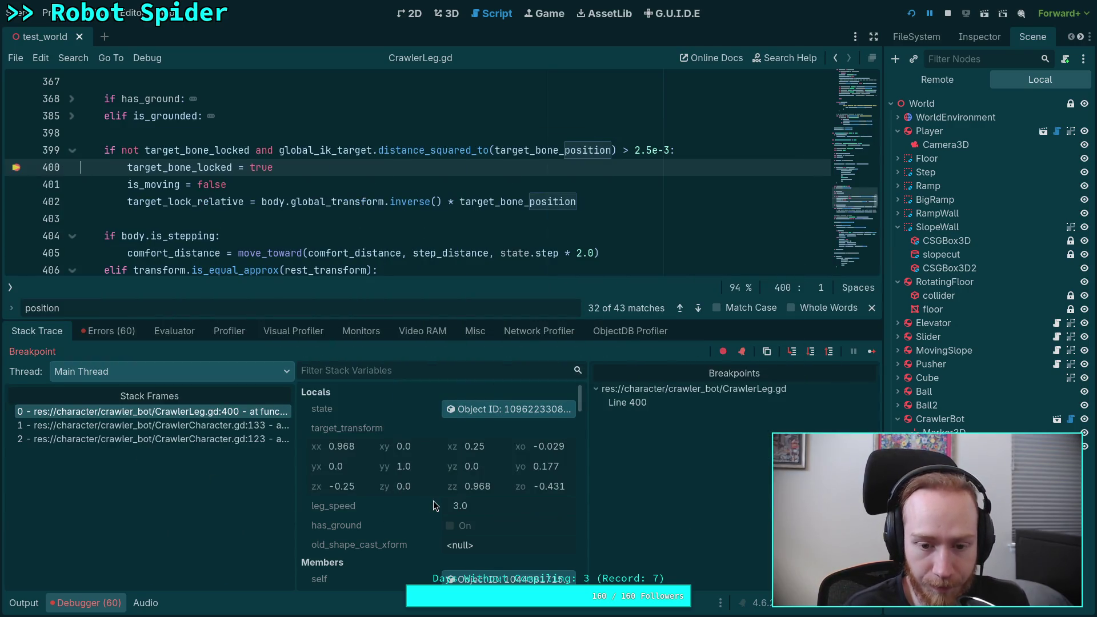
{"action": "scroll", "coordinate": [375, 481], "scroll_direction": "down", "scroll_amount": 4}
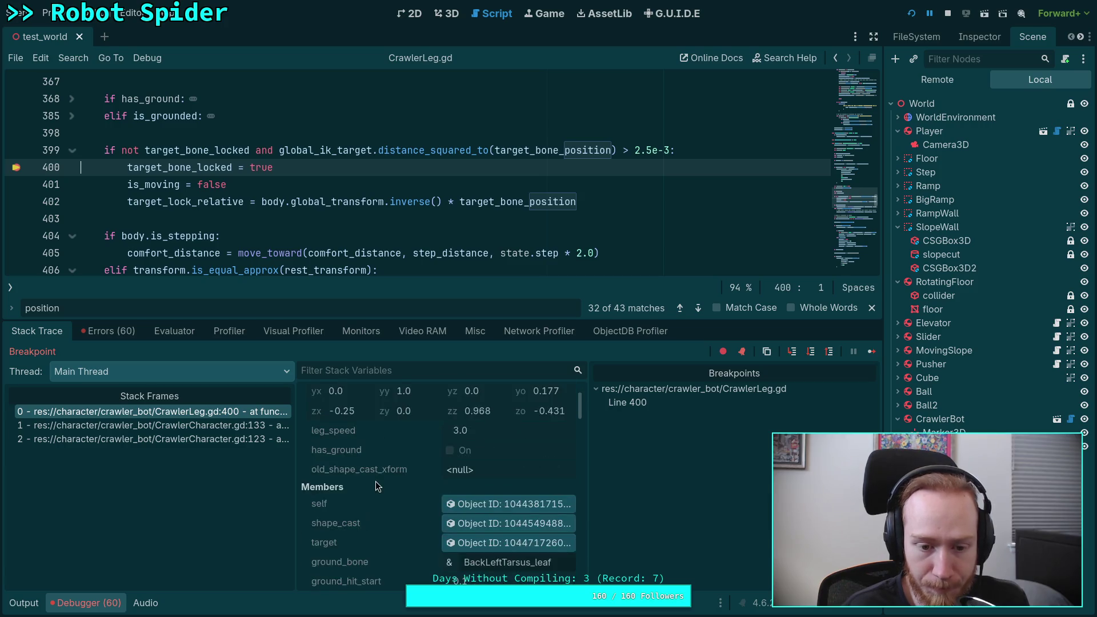
{"action": "scroll", "coordinate": [376, 481], "scroll_direction": "up", "scroll_amount": 3}
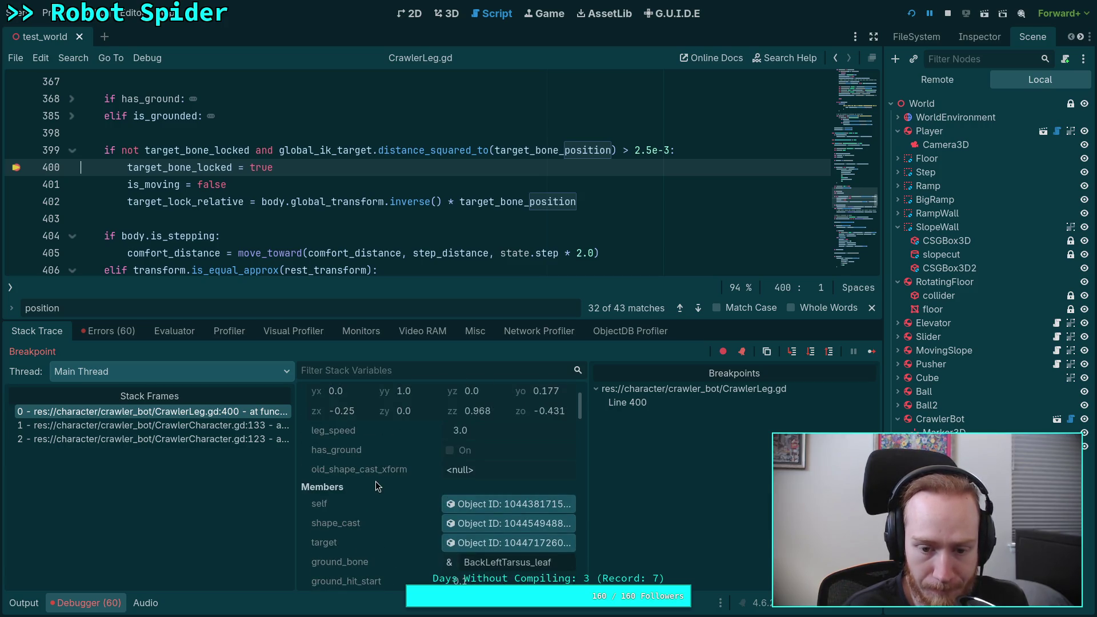
{"action": "scroll", "coordinate": [375, 481], "scroll_direction": "down", "scroll_amount": 8}
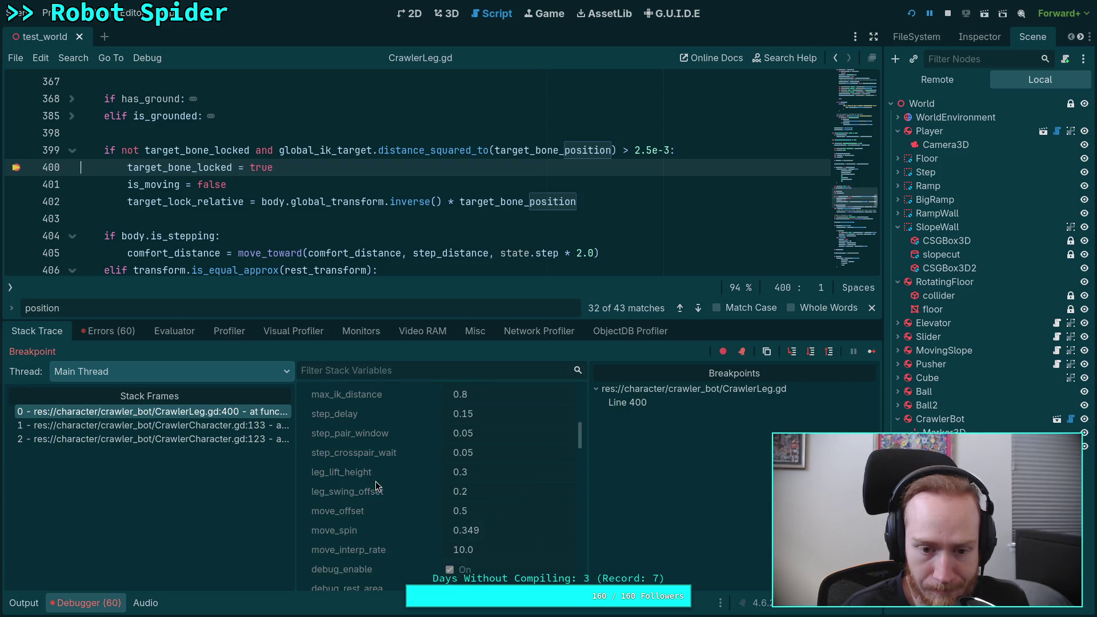
{"action": "scroll", "coordinate": [376, 485], "scroll_direction": "down", "scroll_amount": 5}
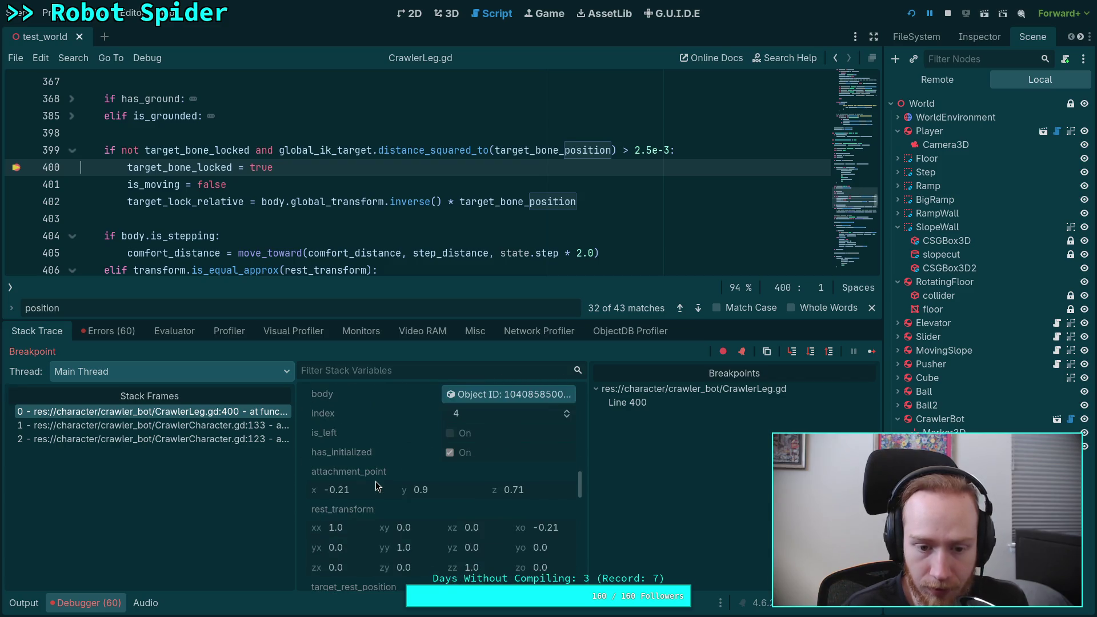
{"action": "scroll", "coordinate": [375, 481], "scroll_direction": "down", "scroll_amount": 5}
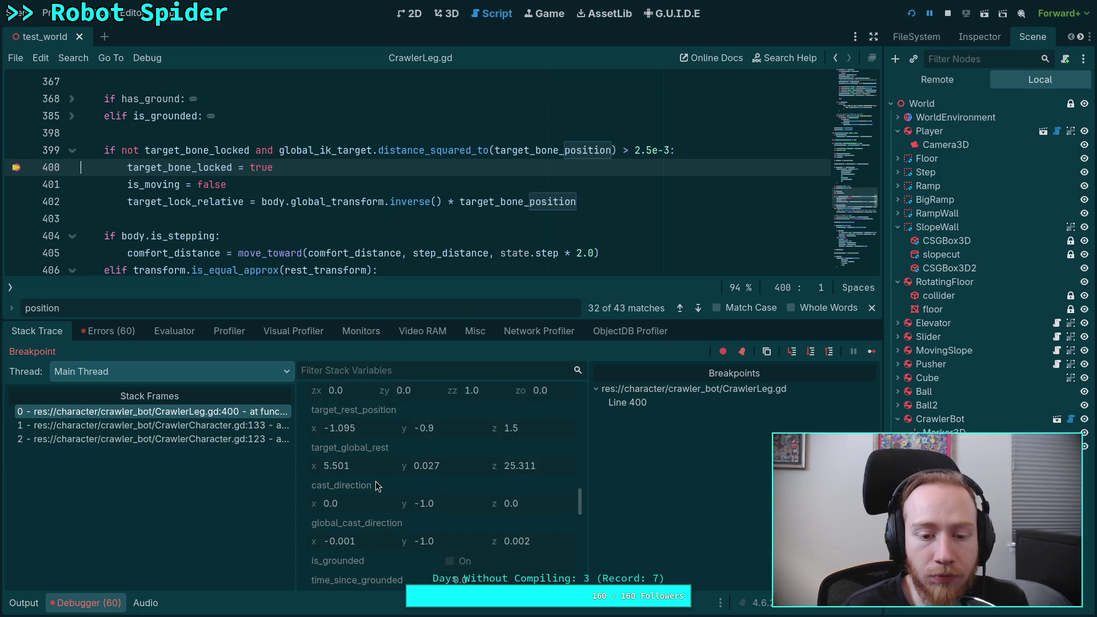
{"action": "scroll", "coordinate": [375, 481], "scroll_direction": "down", "scroll_amount": 8}
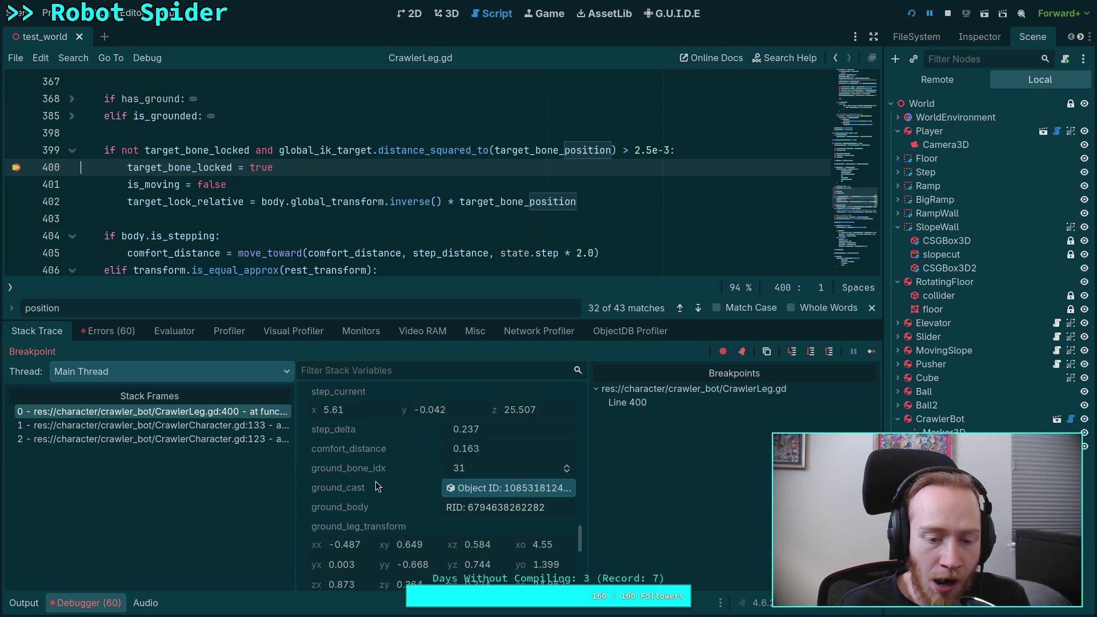
{"action": "scroll", "coordinate": [375, 481], "scroll_direction": "down", "scroll_amount": 2}
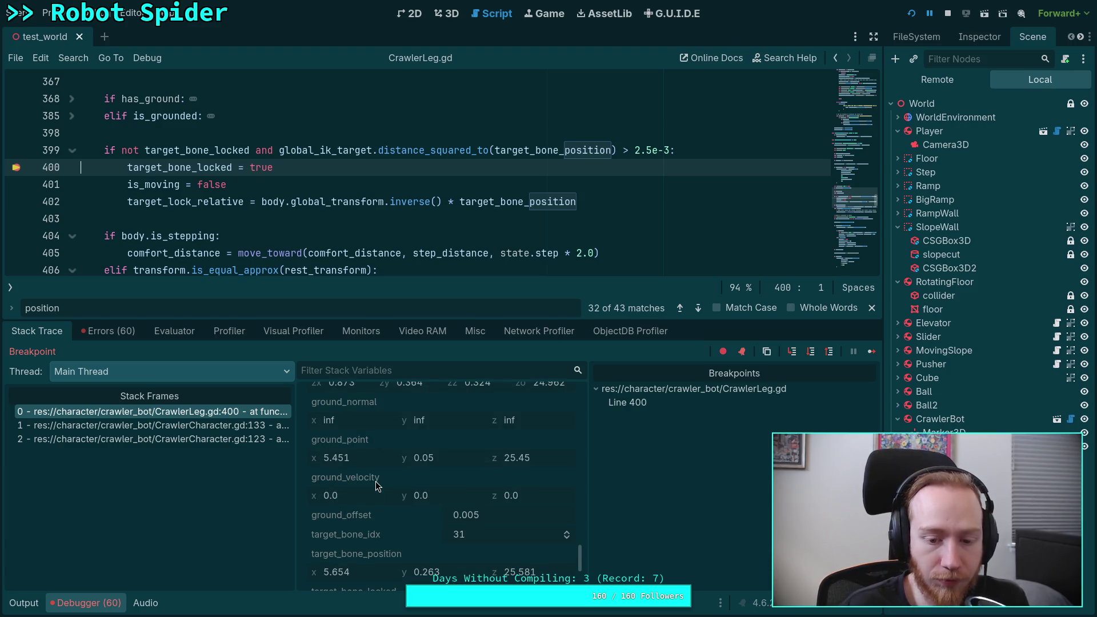
{"action": "scroll", "coordinate": [376, 481], "scroll_direction": "down", "scroll_amount": 4}
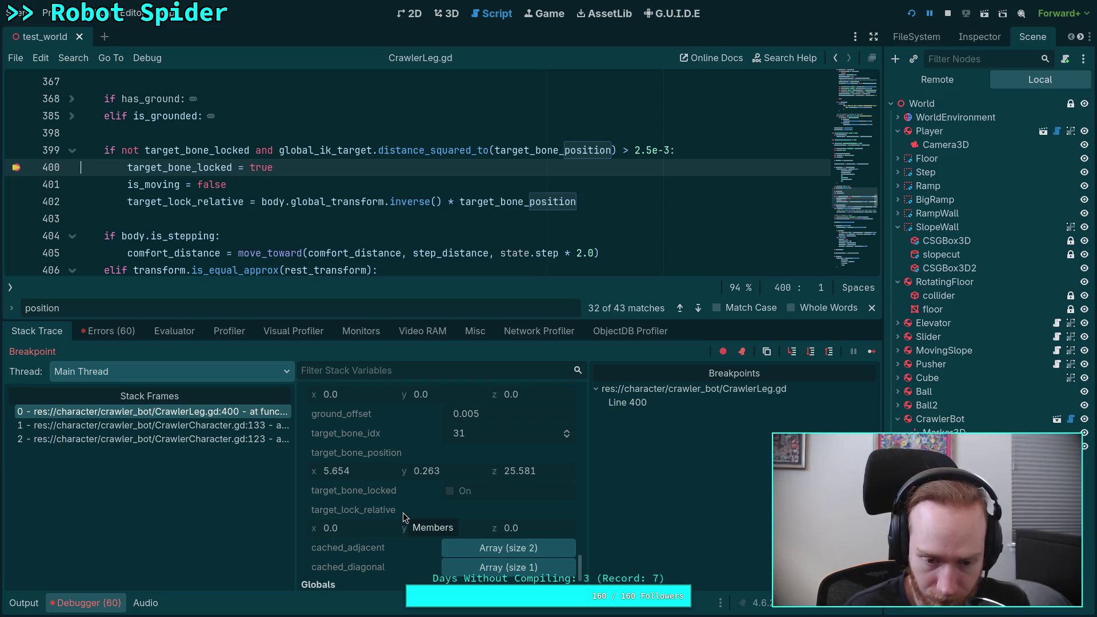
{"action": "scroll", "coordinate": [379, 501], "scroll_direction": "up", "scroll_amount": 1}
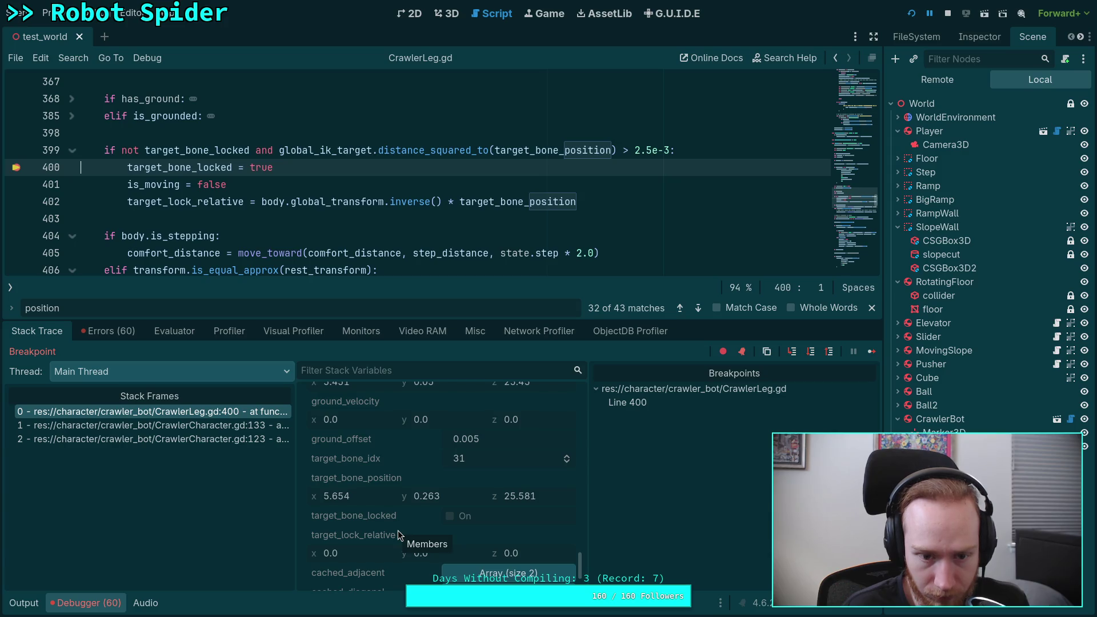
{"action": "scroll", "coordinate": [422, 522], "scroll_direction": "up", "scroll_amount": 6}
{"action": "scroll", "coordinate": [422, 522], "scroll_direction": "up", "scroll_amount": 5}
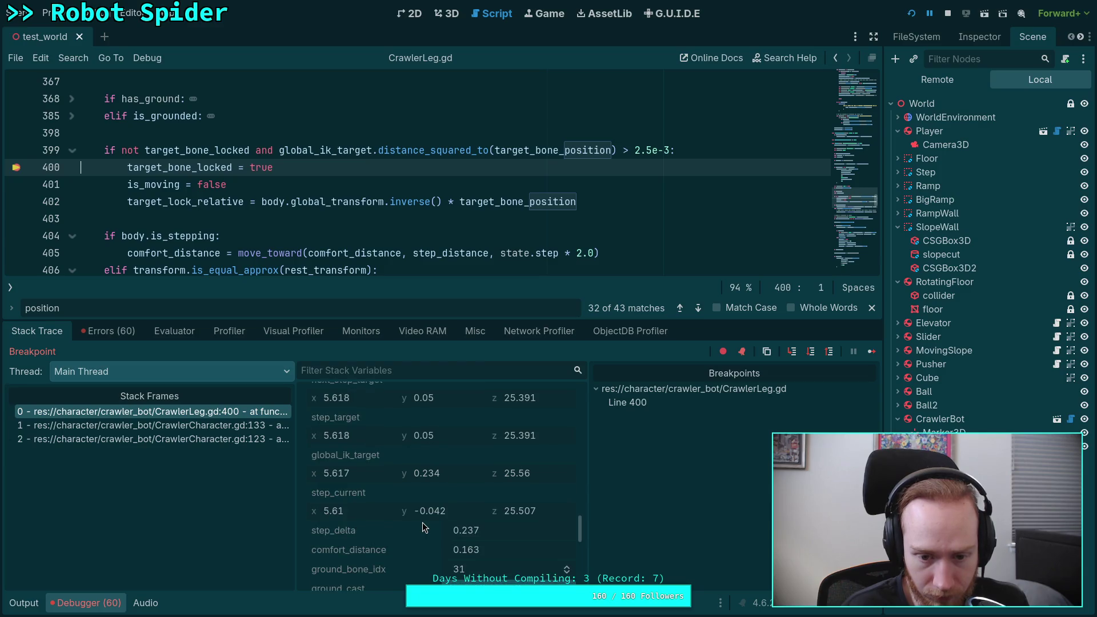
{"action": "scroll", "coordinate": [423, 523], "scroll_direction": "down", "scroll_amount": 10}
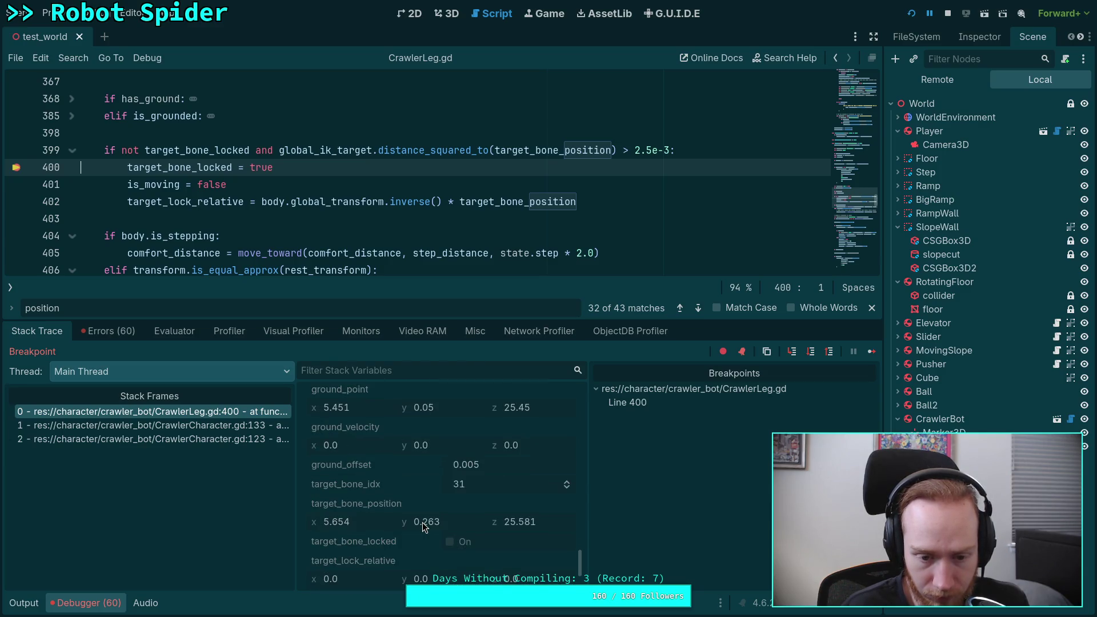
{"action": "scroll", "coordinate": [422, 522], "scroll_direction": "up", "scroll_amount": 5}
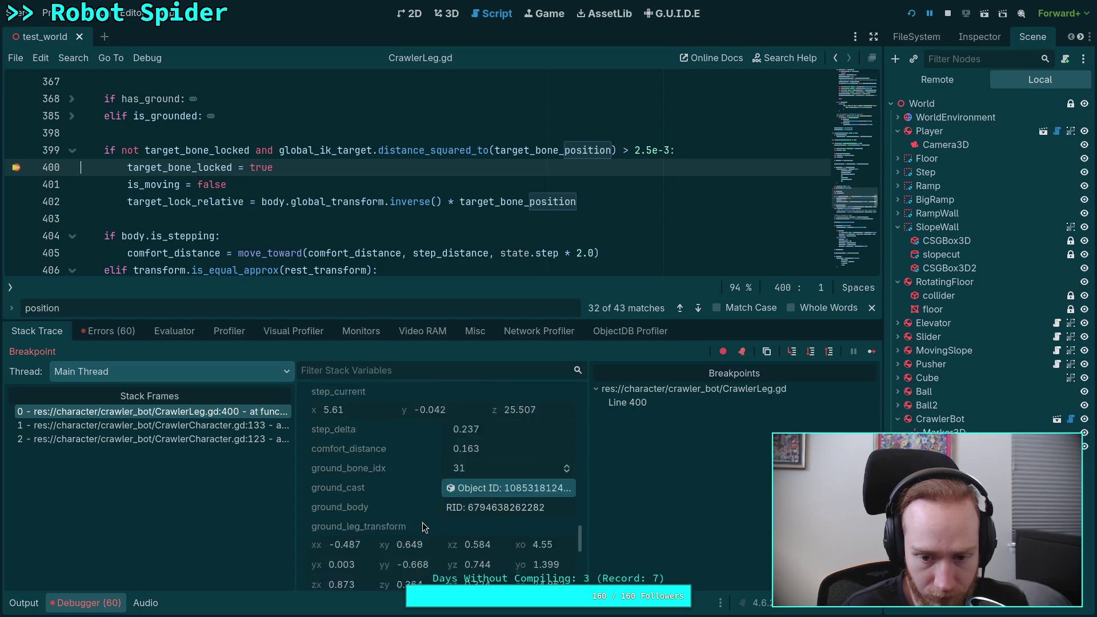
{"action": "scroll", "coordinate": [423, 522], "scroll_direction": "down", "scroll_amount": 5}
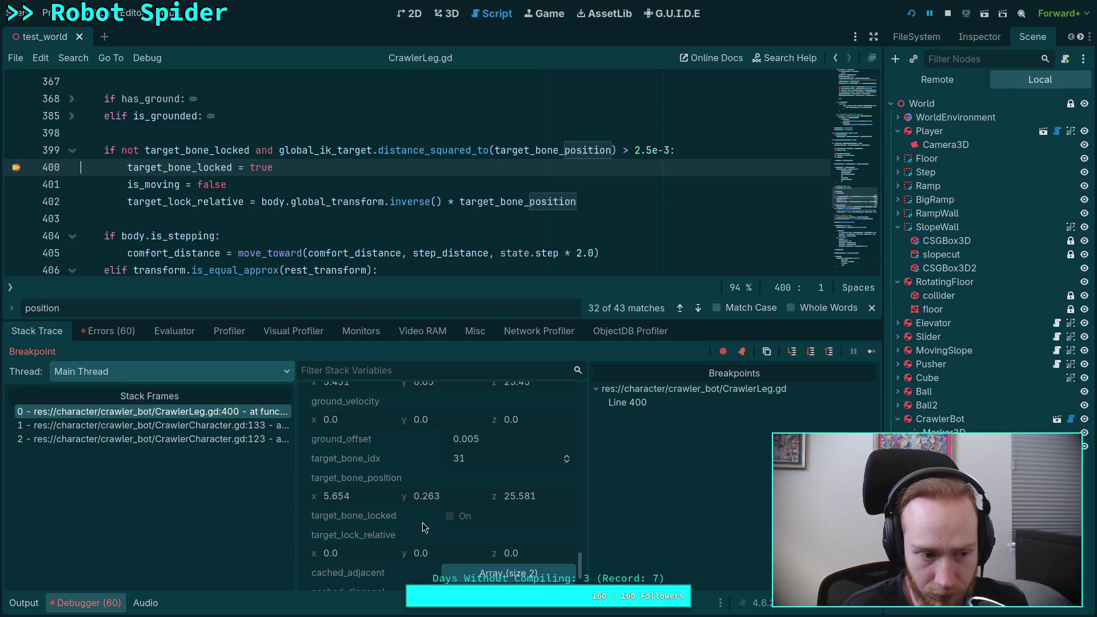
{"action": "scroll", "coordinate": [423, 522], "scroll_direction": "down", "scroll_amount": 3}
{"action": "scroll", "coordinate": [423, 523], "scroll_direction": "up", "scroll_amount": 6}
{"action": "scroll", "coordinate": [422, 522], "scroll_direction": "up", "scroll_amount": 5}
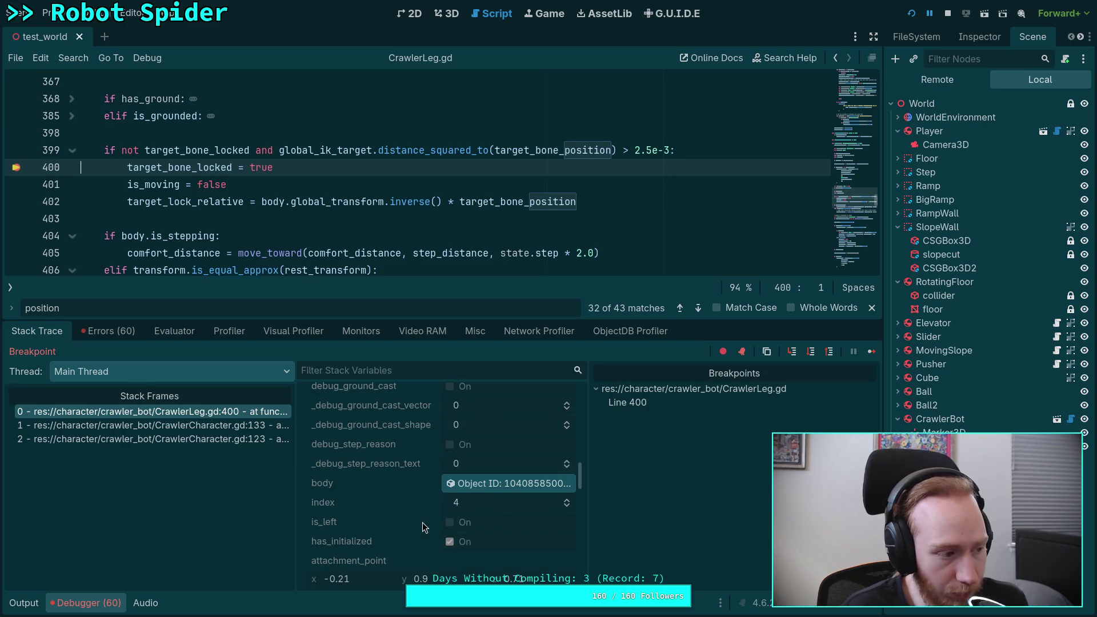
Stop debugging, select CrawlerBot, and reset its rotation to zero in the Inspector.
{"action": "left_click", "coordinate": [948, 13]}
{"action": "scroll", "coordinate": [474, 182], "scroll_direction": "down", "scroll_amount": 5}
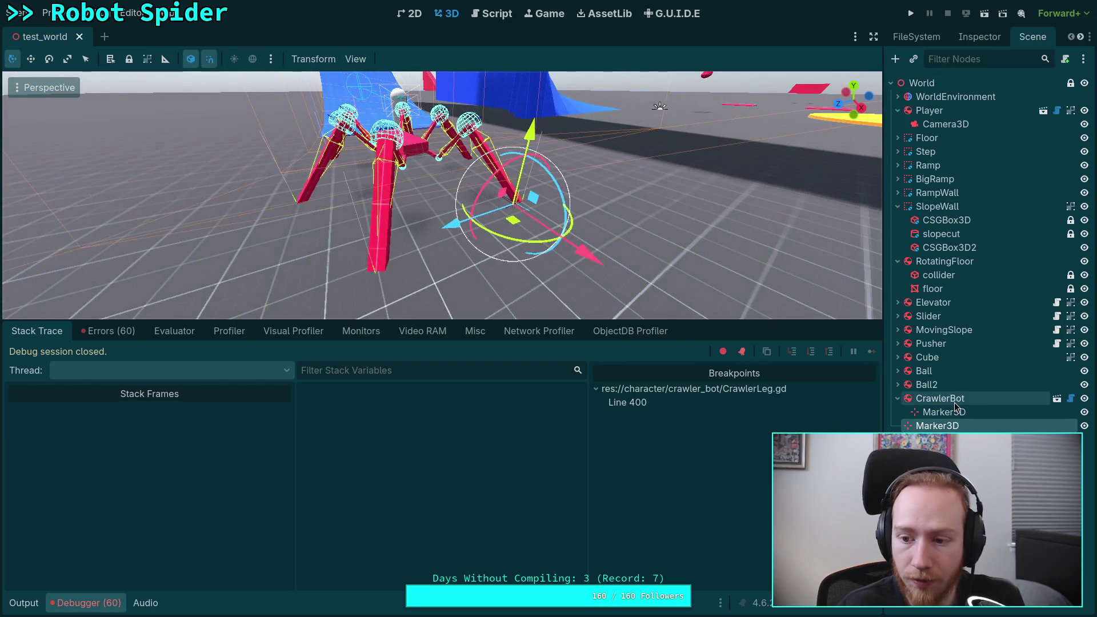
{"action": "left_click", "coordinate": [948, 398]}
{"action": "left_click", "coordinate": [981, 36]}
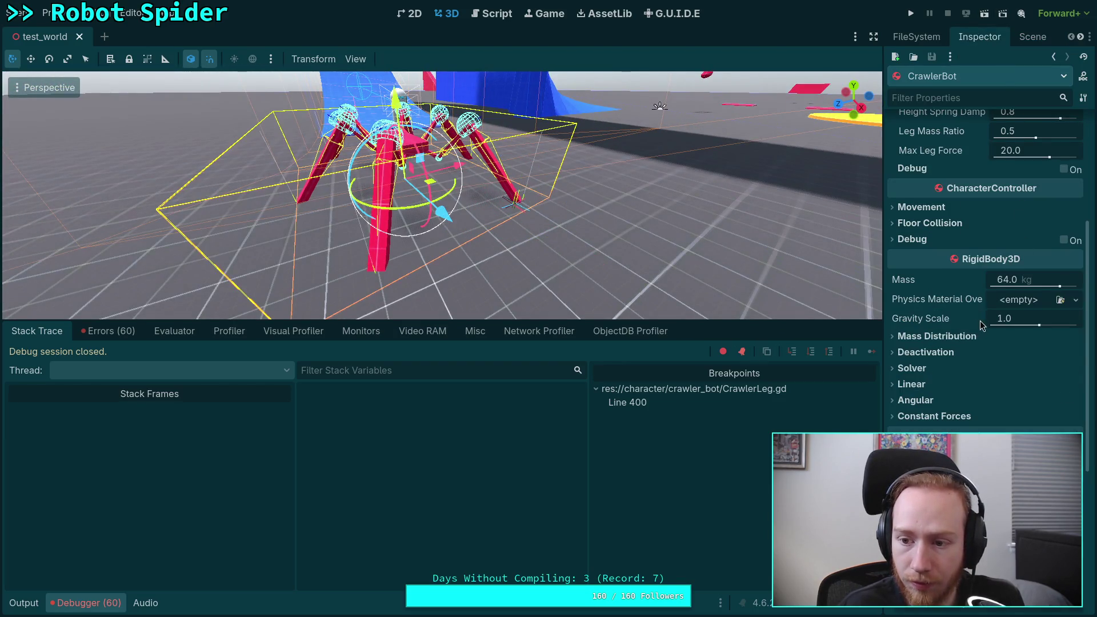
{"action": "scroll", "coordinate": [975, 324], "scroll_direction": "down", "scroll_amount": 5}
{"action": "left_click", "coordinate": [1077, 347]}
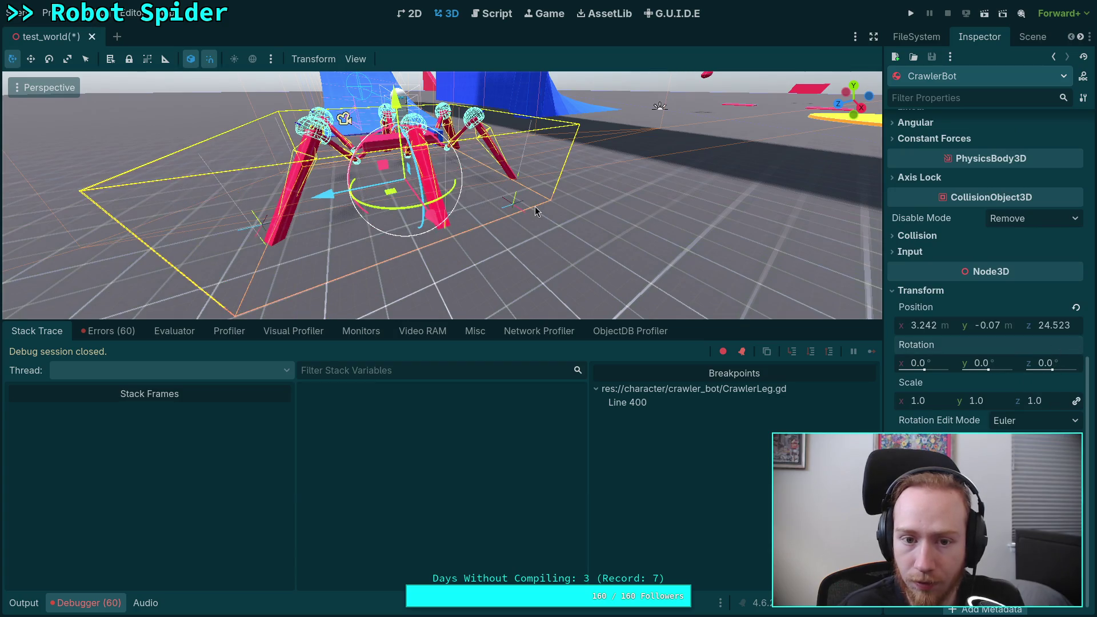
Rotate CrawlerBot 90° about Y, move it along world Z to (4.842, -0.07, 23.423), and run.
{"action": "right_click", "coordinate": [536, 211]}
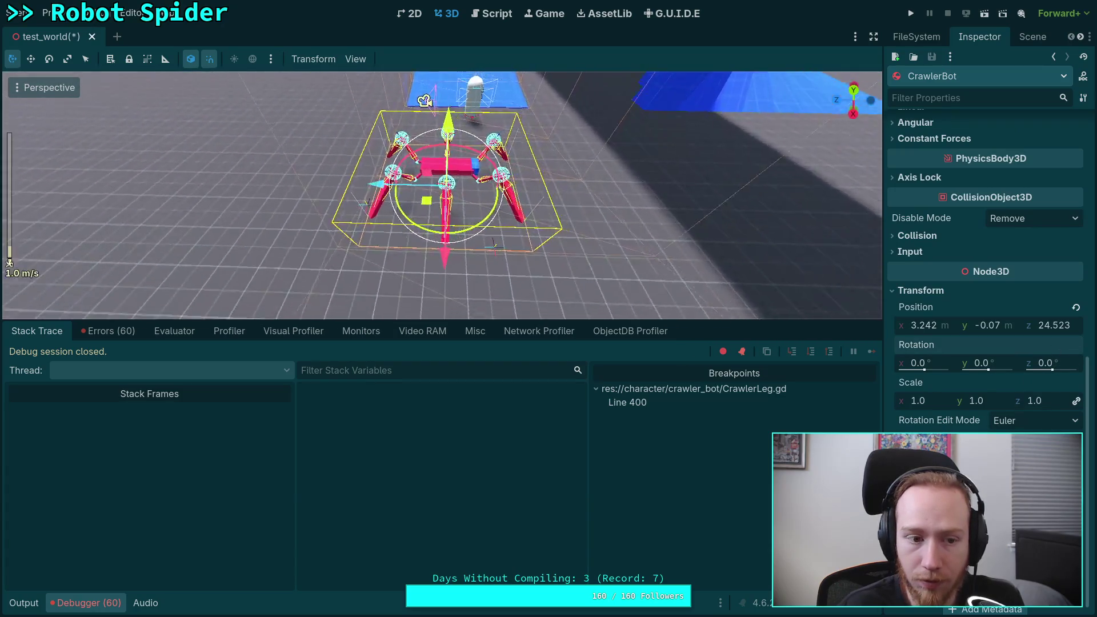
{"action": "mouse_move", "coordinate": [439, 234]}
{"action": "left_mouse_down"}
{"action": "mouse_move", "coordinate": [488, 229]}
{"action": "mouse_move", "coordinate": [498, 207]}
{"action": "left_mouse_up"}
{"action": "left_click", "coordinate": [191, 59]}
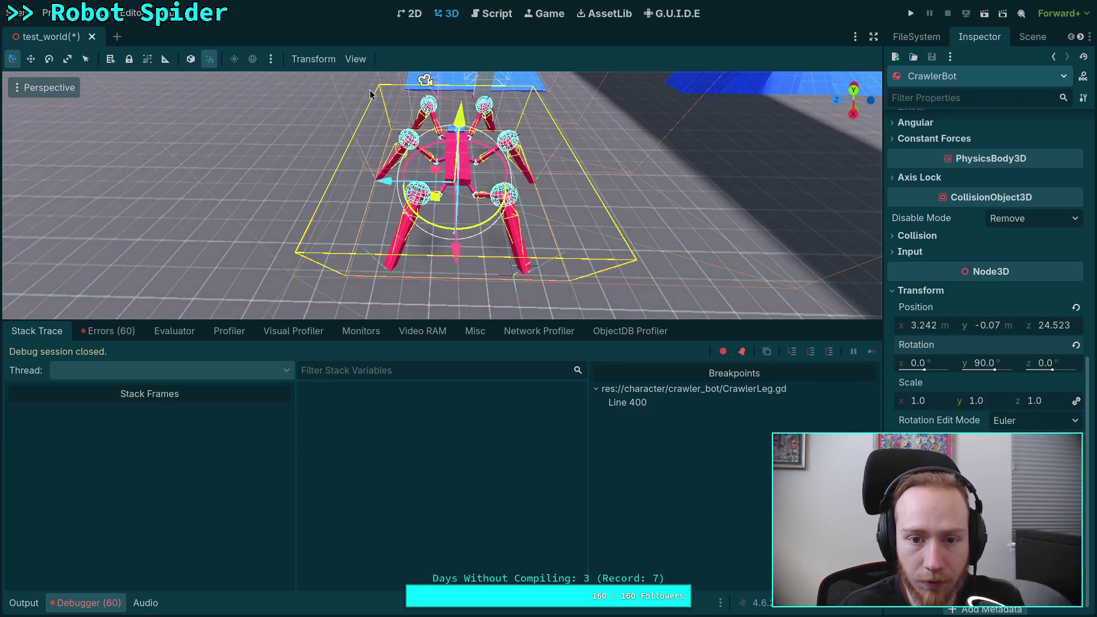
{"action": "mouse_move", "coordinate": [344, 181]}
{"action": "left_mouse_down"}
{"action": "mouse_move", "coordinate": [379, 181]}
{"action": "mouse_move", "coordinate": [388, 297]}
{"action": "left_mouse_up"}
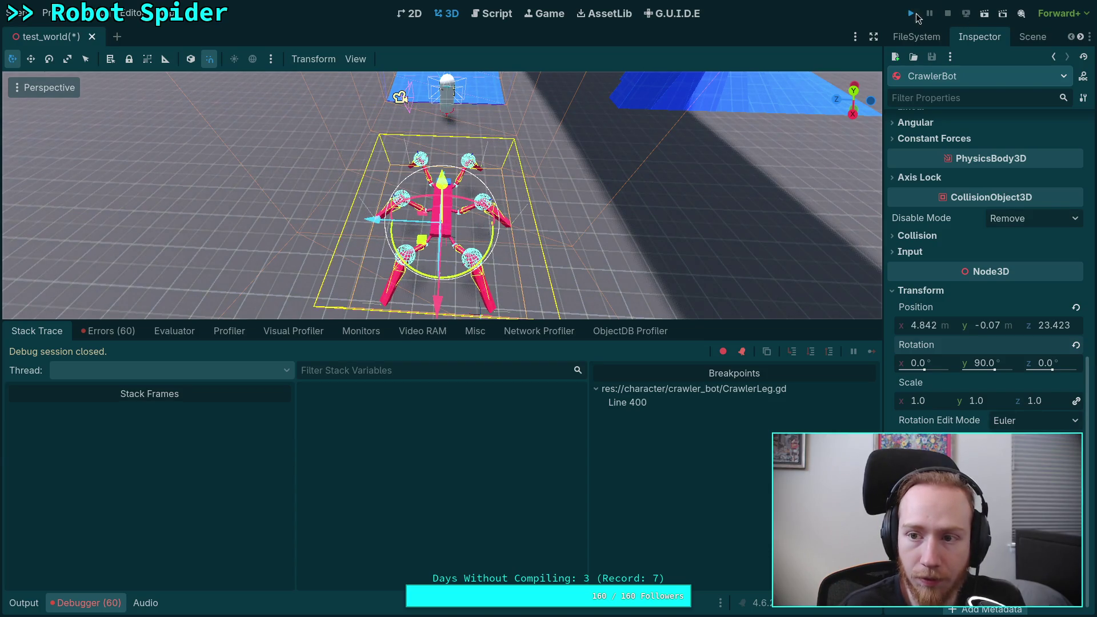
{"action": "left_click", "coordinate": [913, 14]}
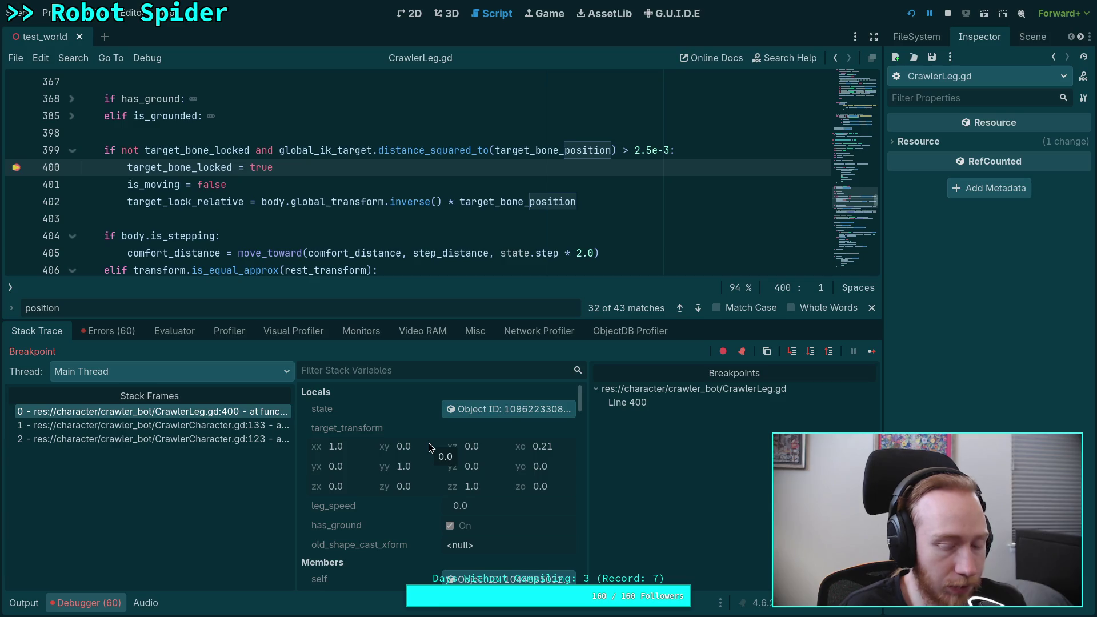
Remove the breakpoint on line 400 and restart the spider game.
{"action": "scroll", "coordinate": [433, 441], "scroll_direction": "down", "scroll_amount": 10}
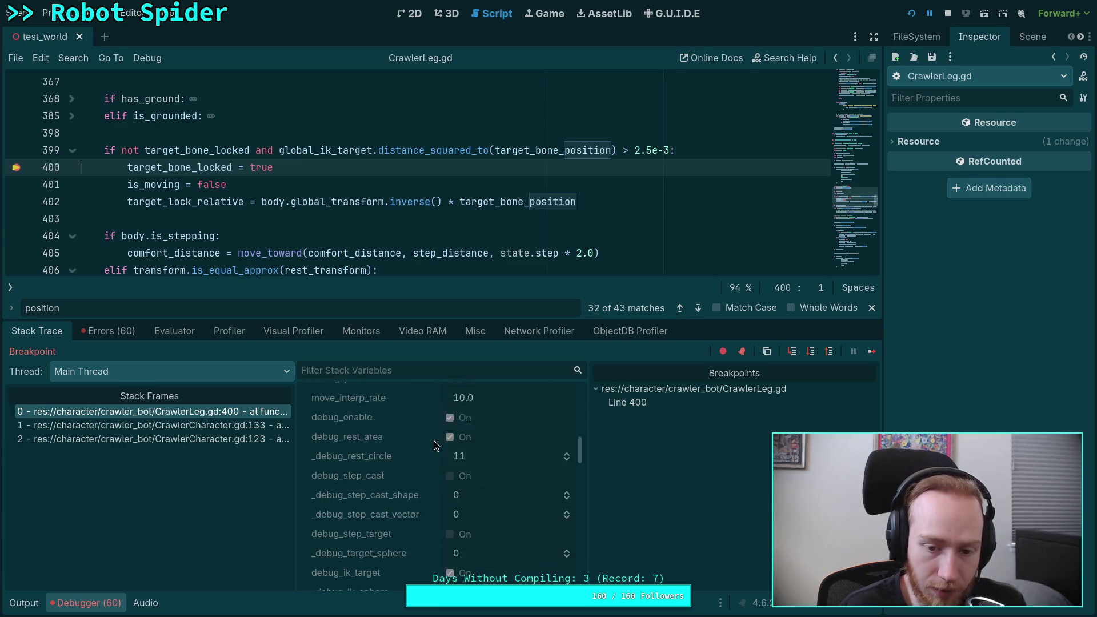
{"action": "scroll", "coordinate": [434, 446], "scroll_direction": "down", "scroll_amount": 5}
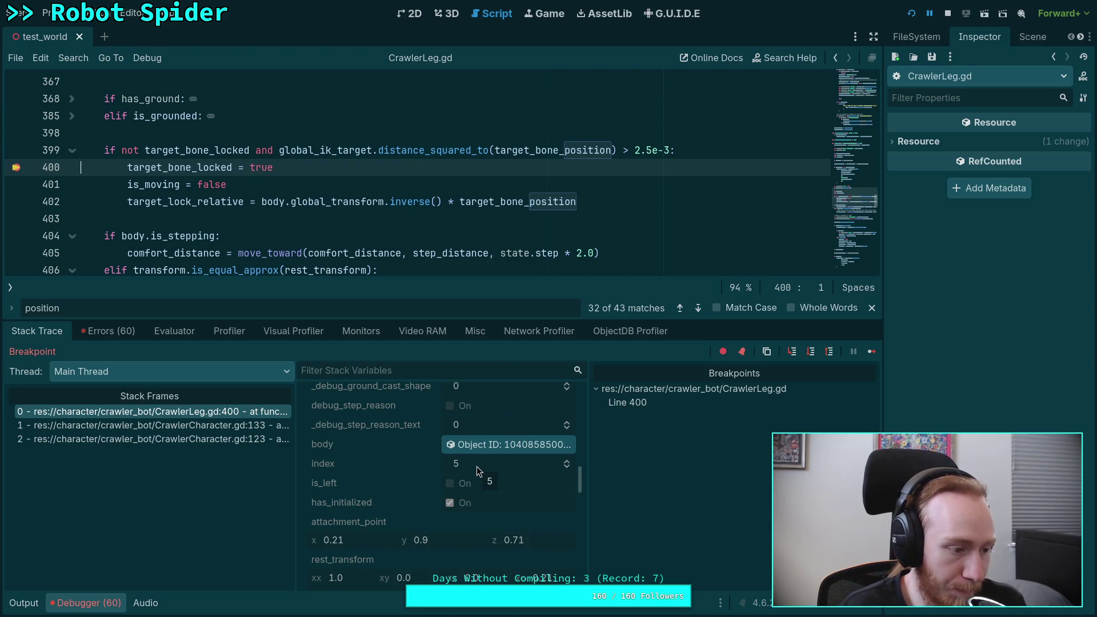
{"action": "mouse_move", "coordinate": [413, 197]}
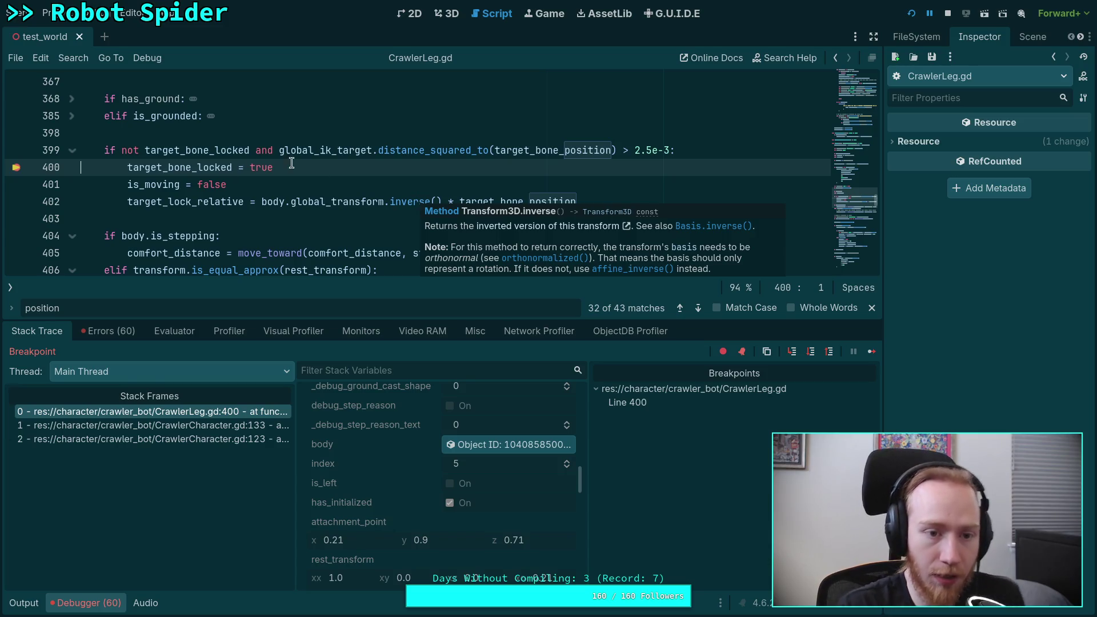
{"action": "left_click", "coordinate": [24, 174]}
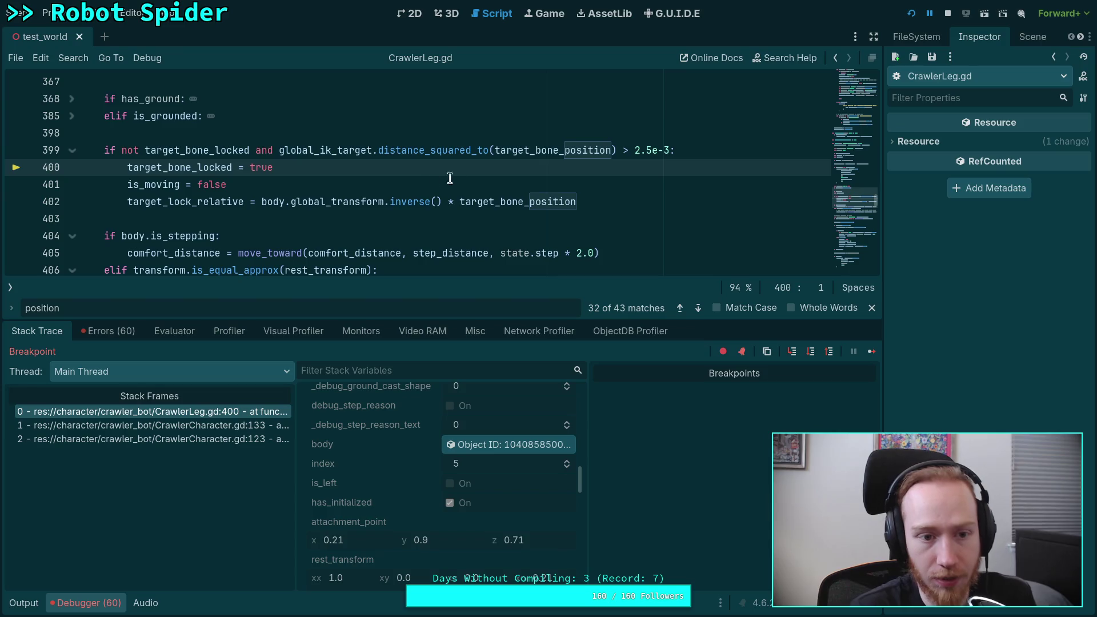
{"action": "left_click", "coordinate": [911, 13]}
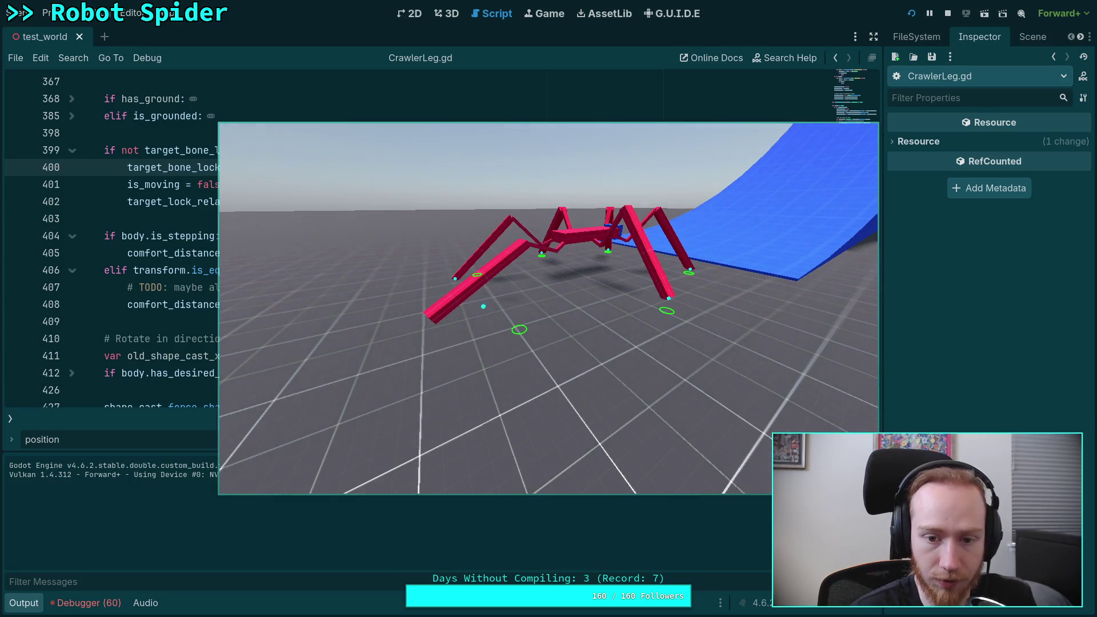
Stop the running game and collapse the Output panel to show more code.
{"action": "left_click", "coordinate": [948, 14]}
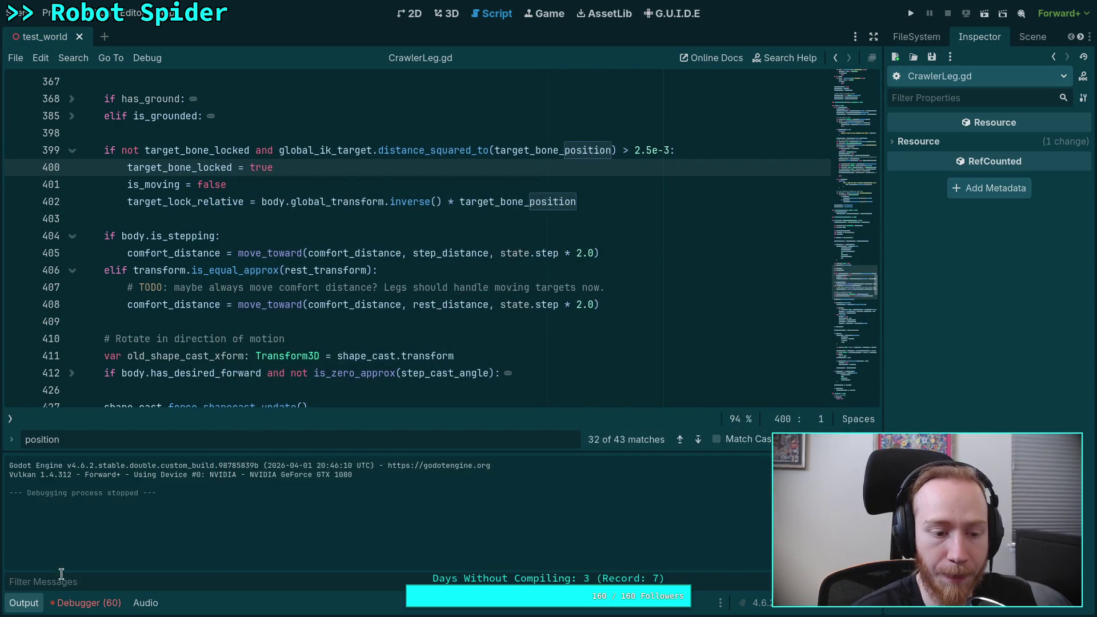
{"action": "left_click", "coordinate": [25, 605]}
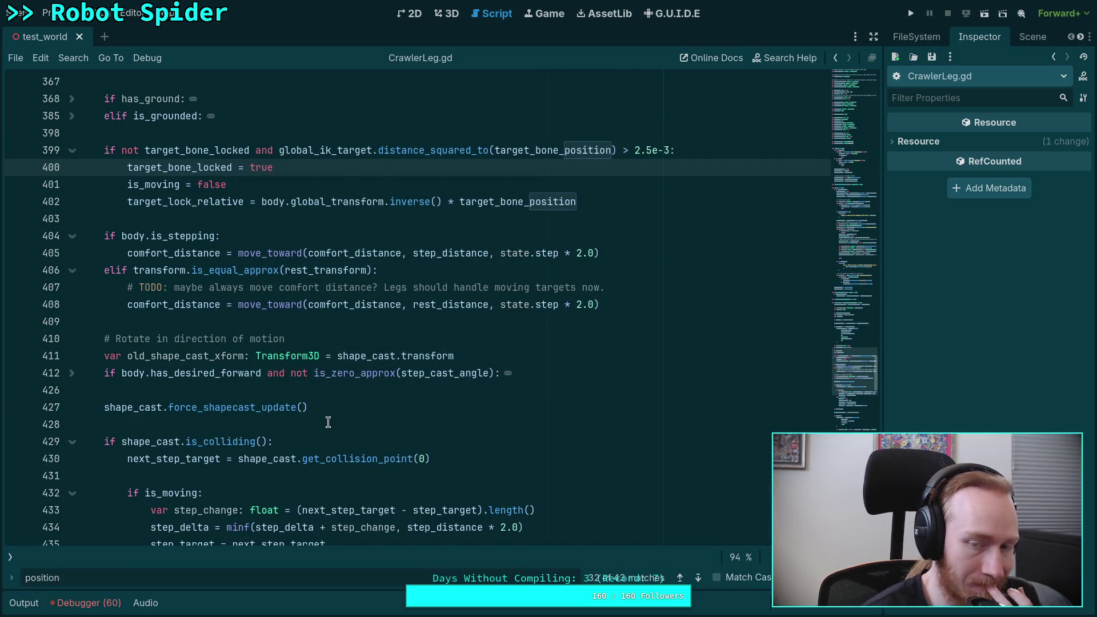
{"action": "scroll", "coordinate": [319, 429], "scroll_direction": "down", "scroll_amount": 7}
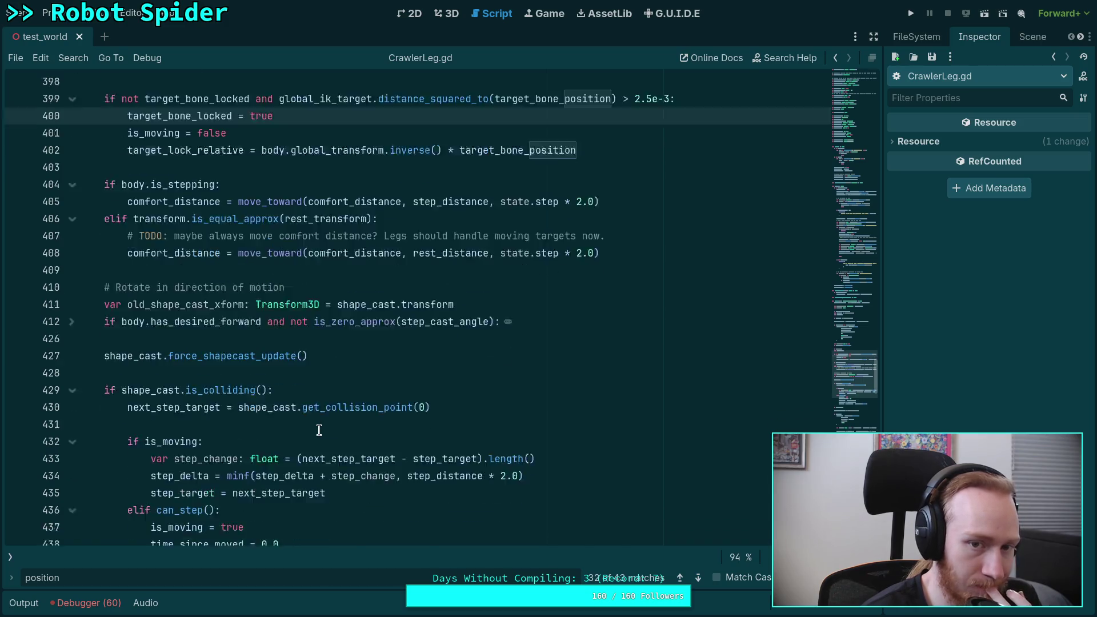
{"action": "scroll", "coordinate": [277, 399], "scroll_direction": "up", "scroll_amount": 1}
{"action": "scroll", "coordinate": [277, 399], "scroll_direction": "up", "scroll_amount": 3}
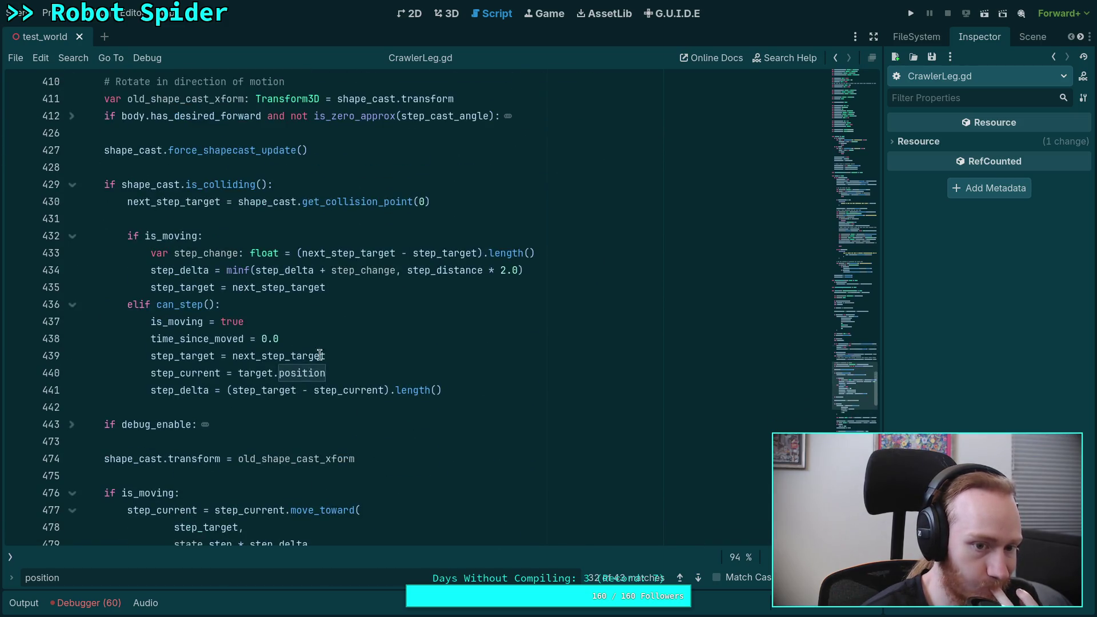
Add 'target_bone_locked = false' after 'is_moving = true', save CrawlerLeg.gd and relaunch with F5.
{"action": "left_click", "coordinate": [327, 429]}
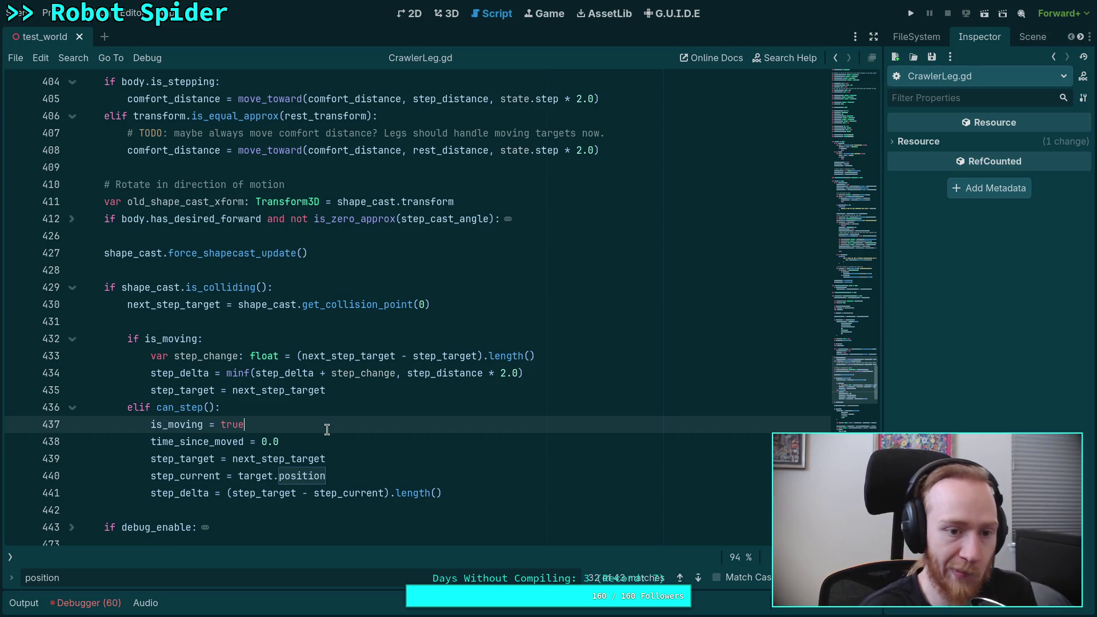
{"action": "key", "text": "Return"}
{"action": "scroll", "coordinate": [342, 440], "scroll_direction": "down", "scroll_amount": 1}
{"action": "scroll", "coordinate": [341, 443], "scroll_direction": "up", "scroll_amount": 1}
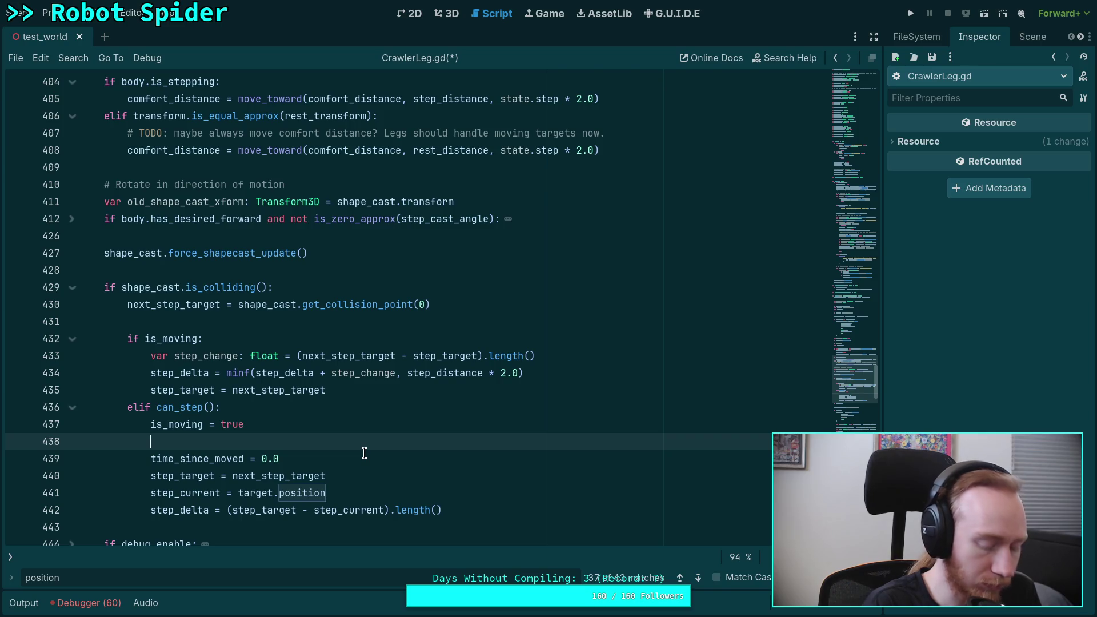
{"action": "type", "text": "lock"}
{"action": "key", "text": "Down"}
{"action": "key", "text": "Return"}
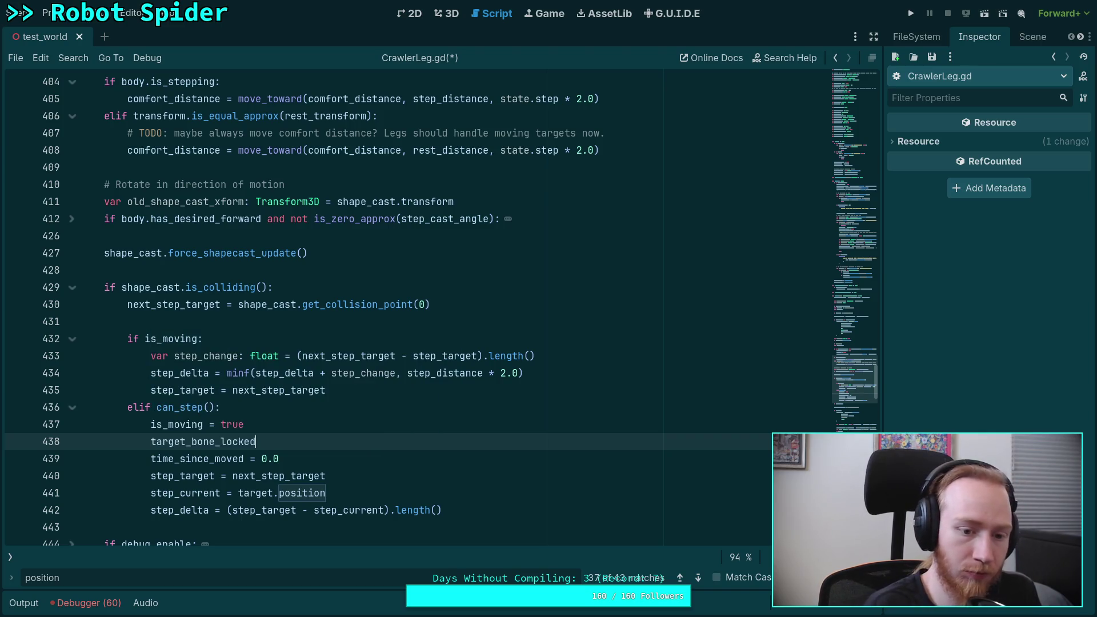
{"action": "type", "text": " = false"}
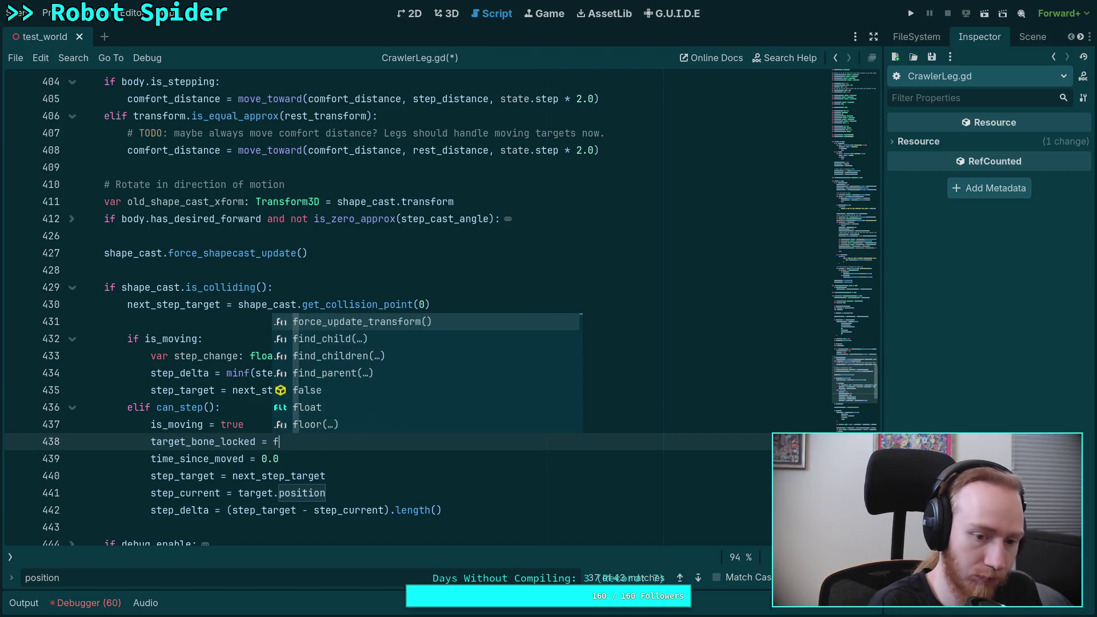
{"action": "key", "text": "ctrl+s"}
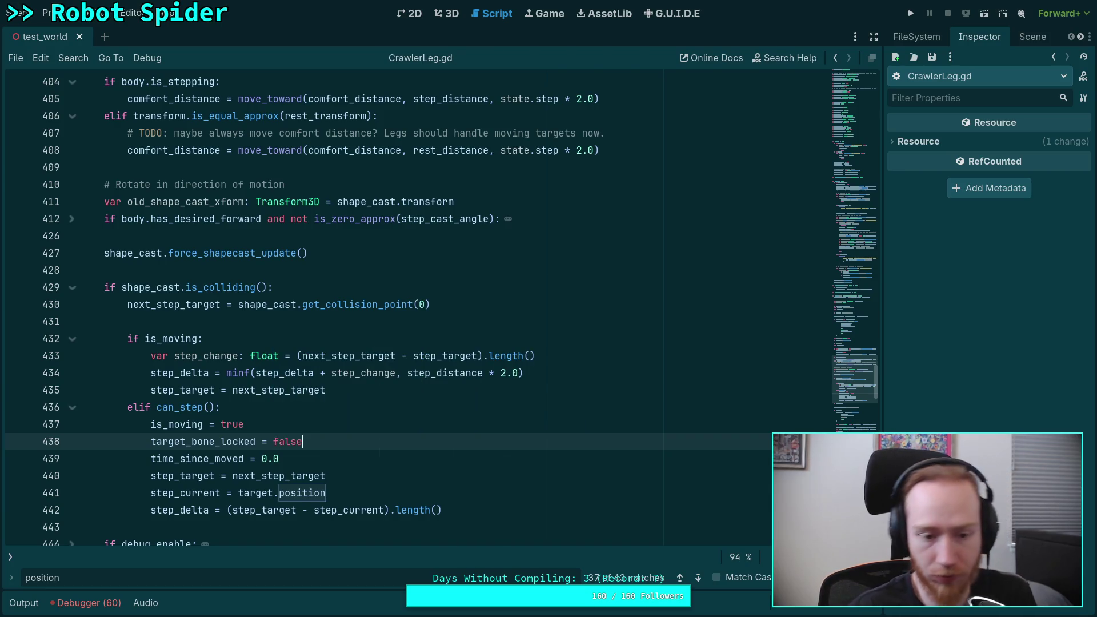
{"action": "key", "text": "F5"}
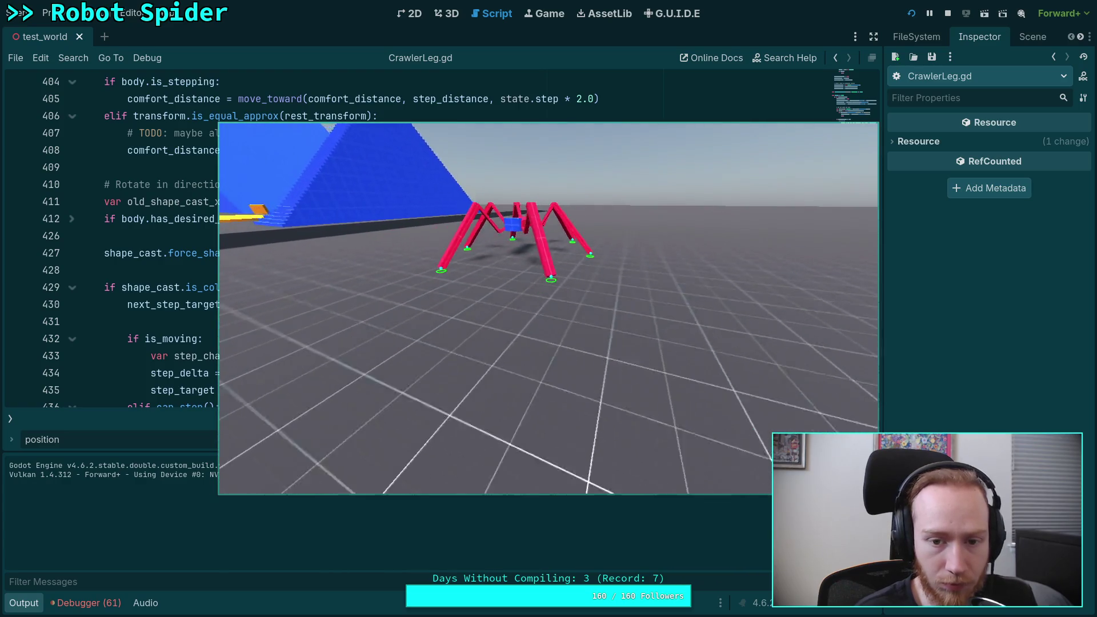
Watch the spider walk fullscreen, then stop the game and collapse the Output panel.
{"action": "key", "text": "F11"}
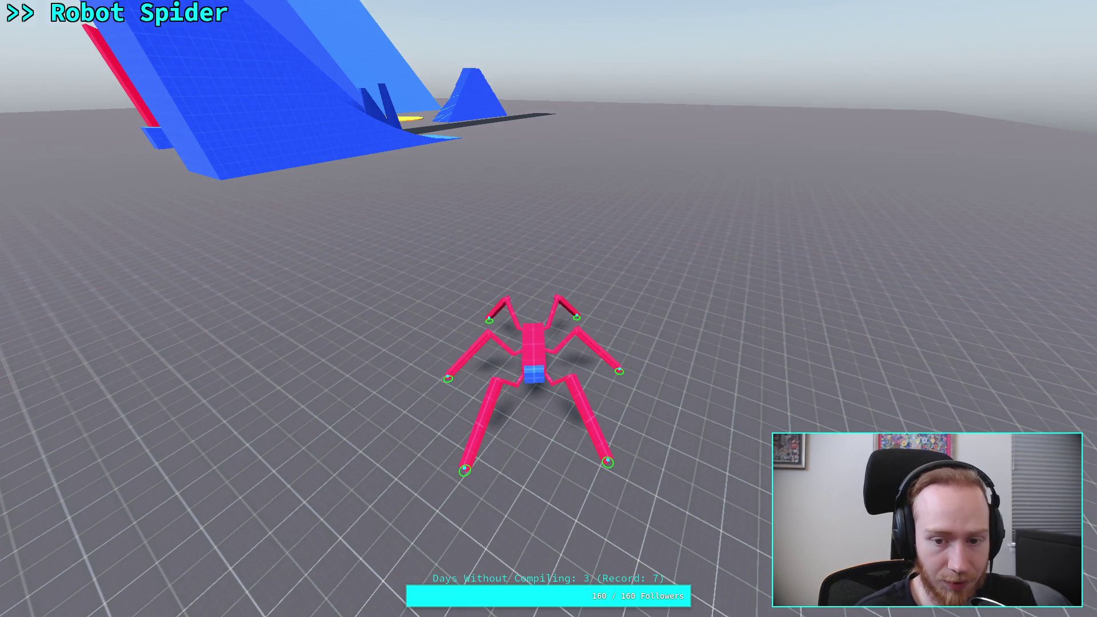
{"action": "key", "text": "F11"}
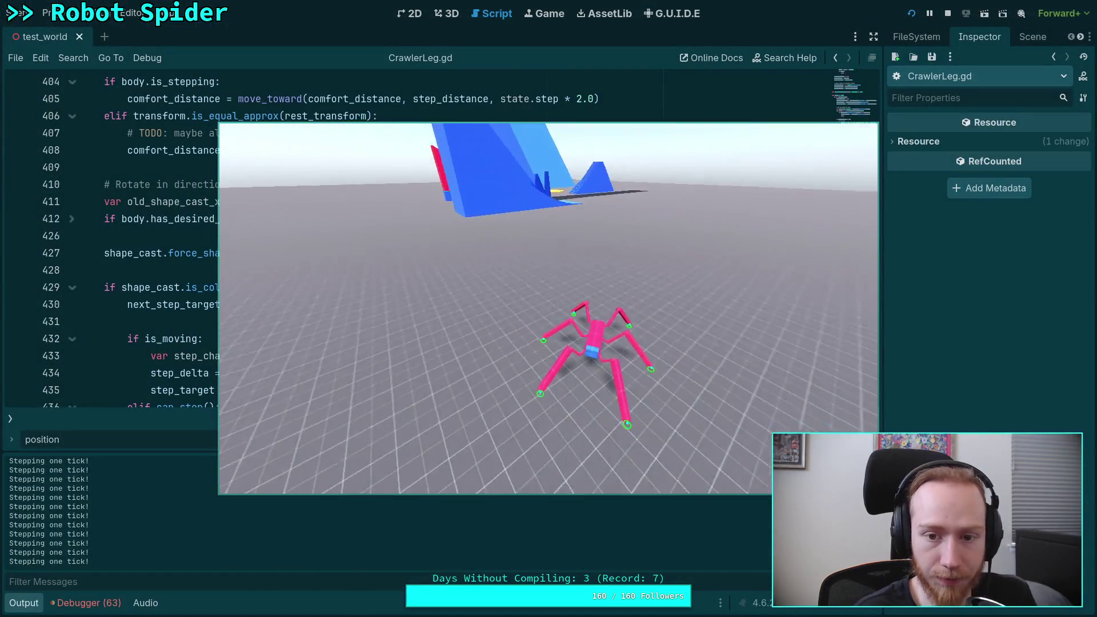
{"action": "left_click", "coordinate": [947, 13]}
{"action": "scroll", "coordinate": [355, 394], "scroll_direction": "down", "scroll_amount": 5}
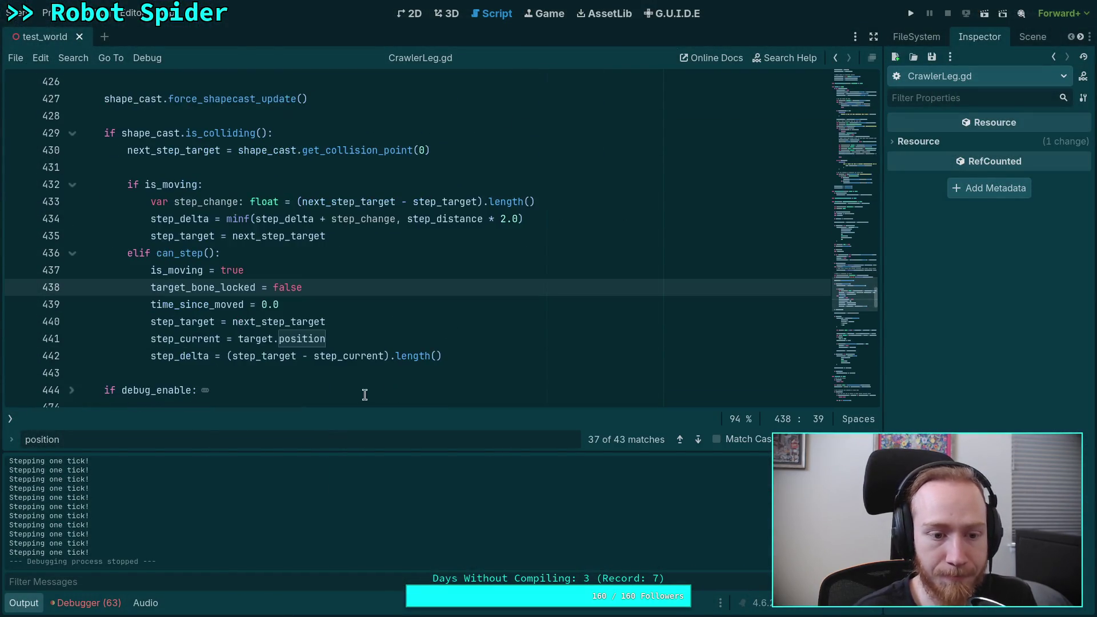
{"action": "scroll", "coordinate": [354, 393], "scroll_direction": "down", "scroll_amount": 1}
{"action": "left_click", "coordinate": [25, 603]}
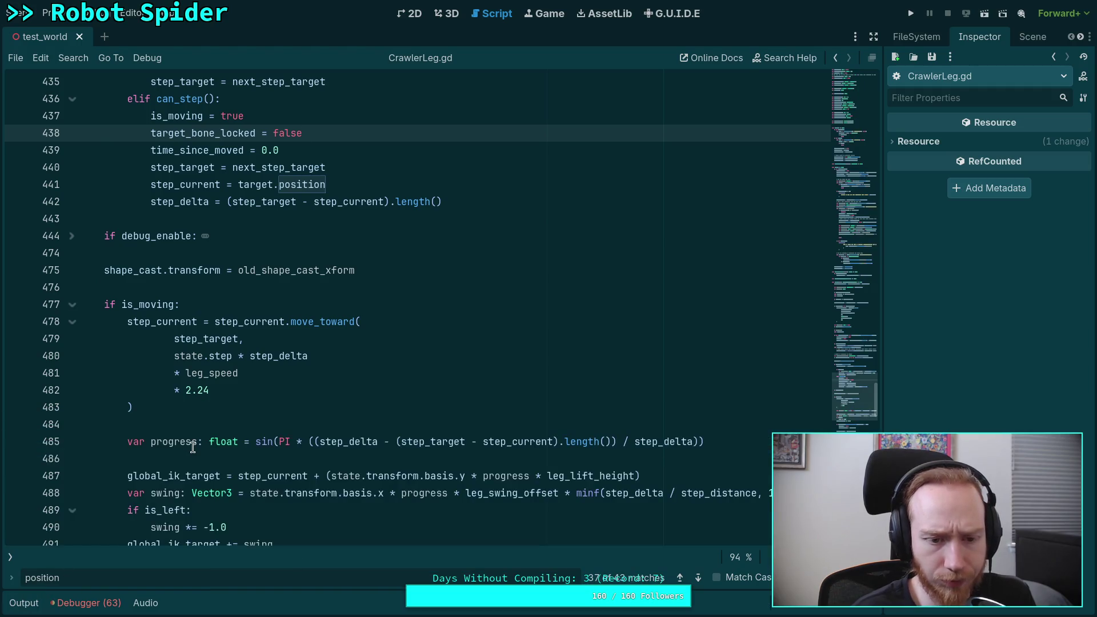
Select target_bone_locked on line 438 and review its lock condition around line 402.
{"action": "scroll", "coordinate": [263, 428], "scroll_direction": "up", "scroll_amount": 3}
{"action": "double_click", "coordinate": [205, 288]}
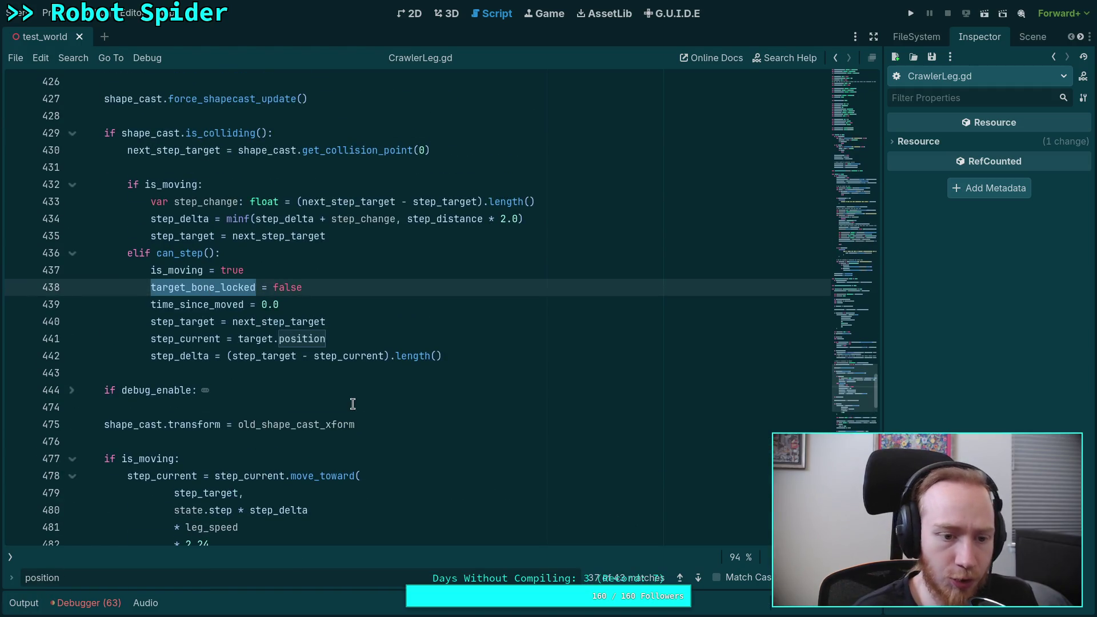
{"action": "scroll", "coordinate": [352, 404], "scroll_direction": "up", "scroll_amount": 8}
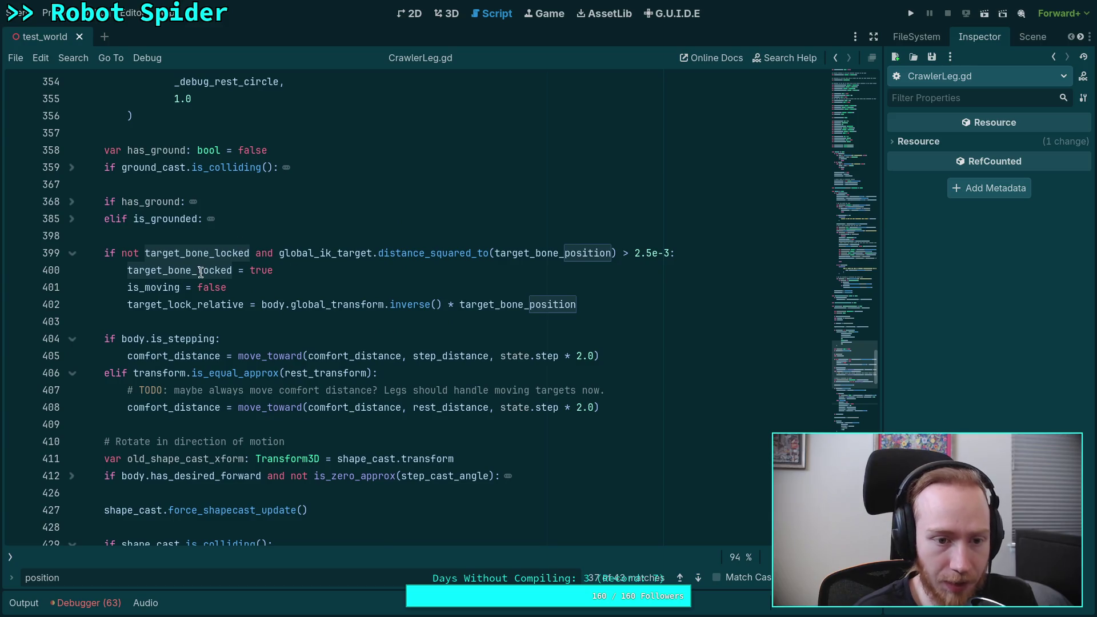
{"action": "scroll", "coordinate": [356, 250], "scroll_direction": "down", "scroll_amount": 4}
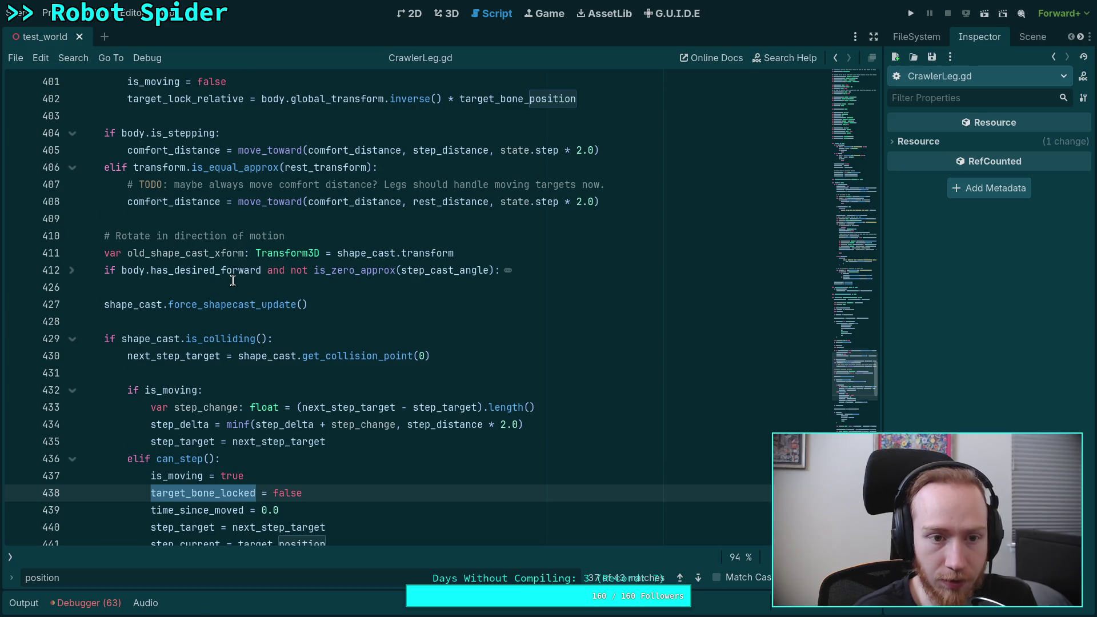
{"action": "scroll", "coordinate": [232, 281], "scroll_direction": "up", "scroll_amount": 2}
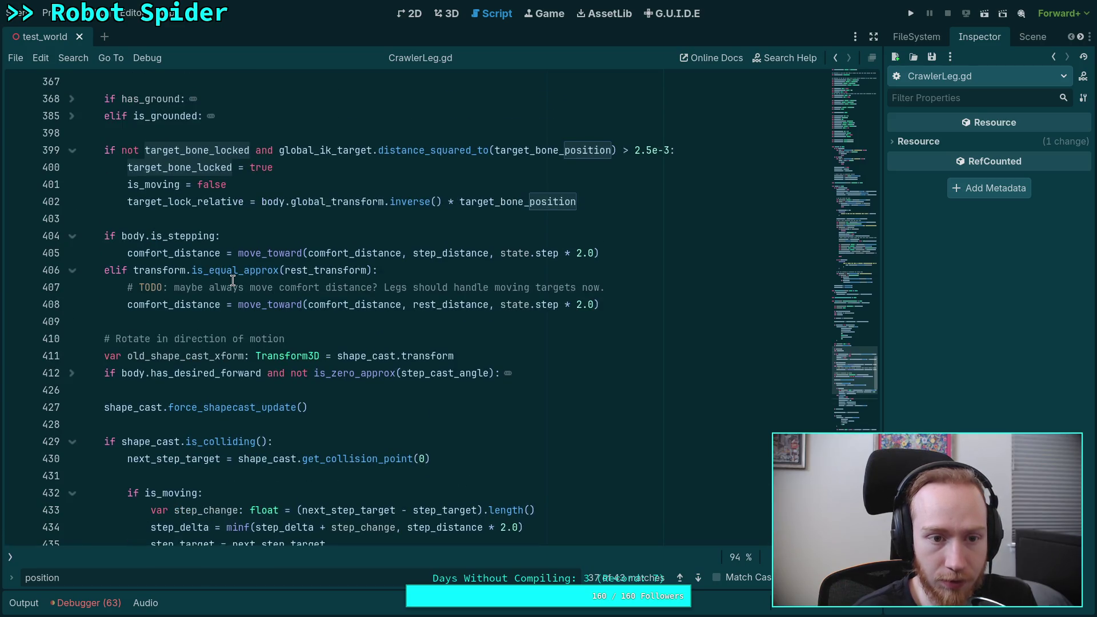
{"action": "left_click", "coordinate": [588, 202]}
{"action": "scroll", "coordinate": [517, 340], "scroll_direction": "down", "scroll_amount": 4}
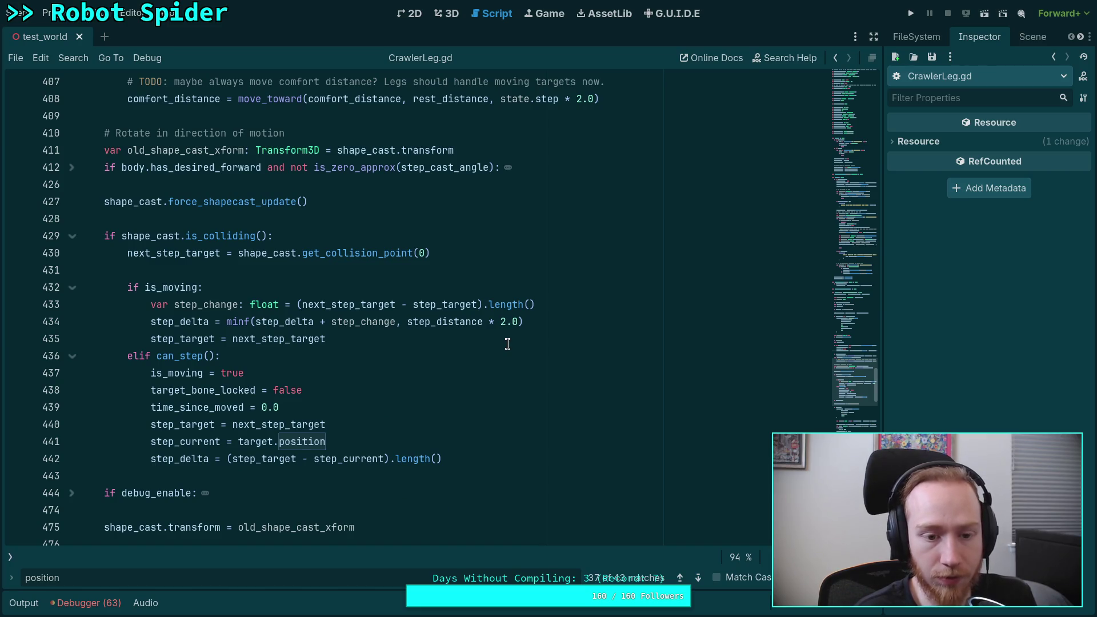
{"action": "scroll", "coordinate": [507, 343], "scroll_direction": "up", "scroll_amount": 8}
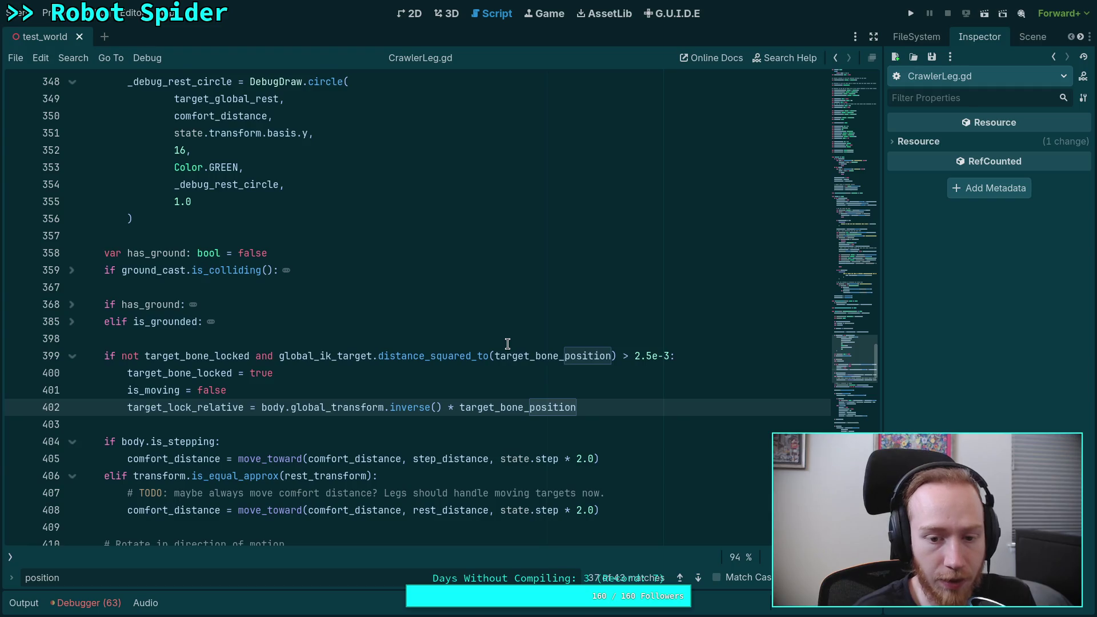
{"action": "scroll", "coordinate": [507, 344], "scroll_direction": "up", "scroll_amount": 1}
{"action": "scroll", "coordinate": [507, 343], "scroll_direction": "down", "scroll_amount": 2}
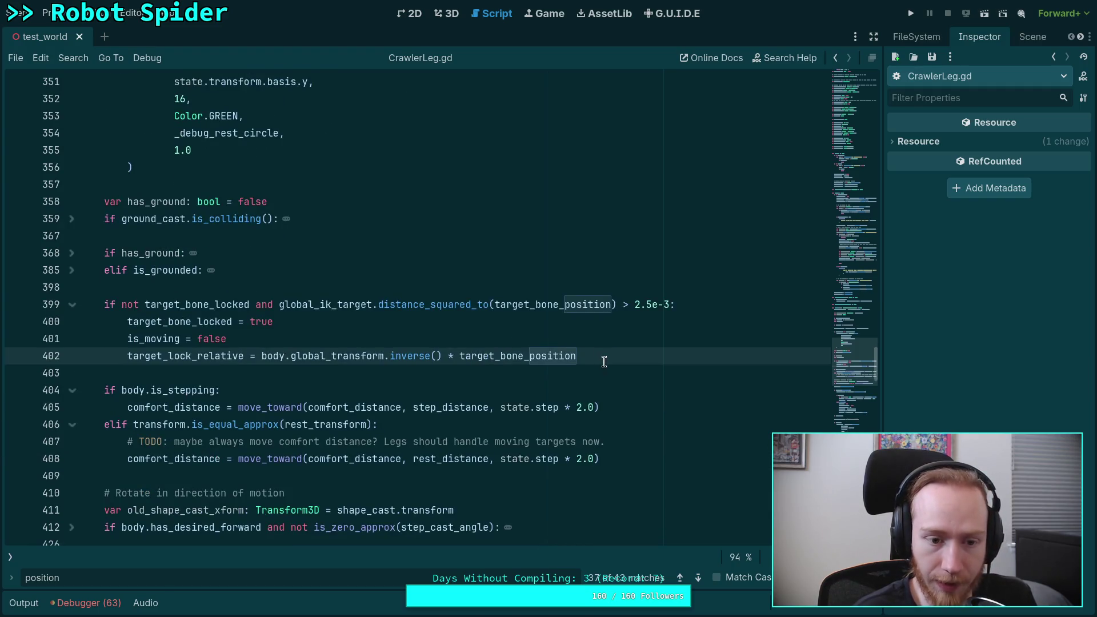
{"action": "scroll", "coordinate": [509, 332], "scroll_direction": "up", "scroll_amount": 10}
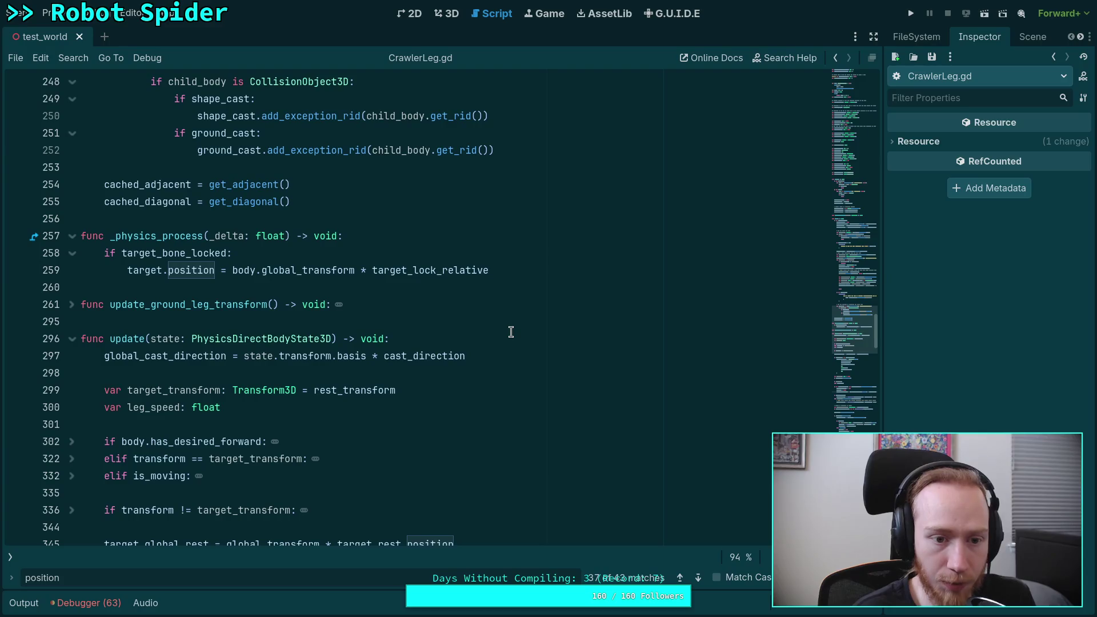
Place the insertion point at the end of line 402's lock condition.
{"action": "left_click", "coordinate": [505, 274]}
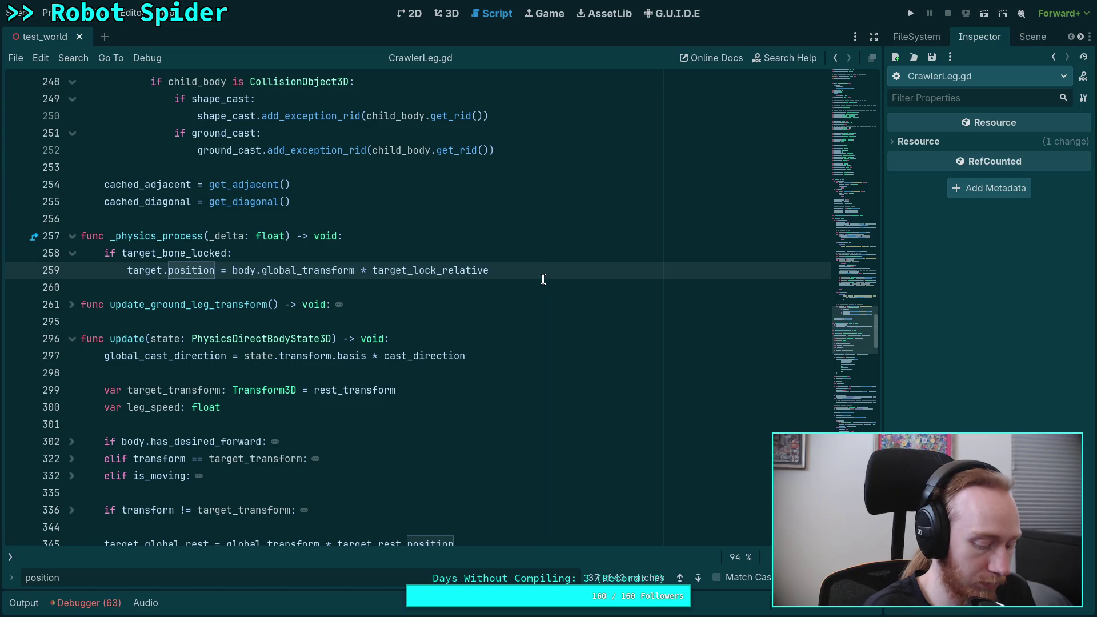
{"action": "scroll", "coordinate": [513, 299], "scroll_direction": "down", "scroll_amount": 15}
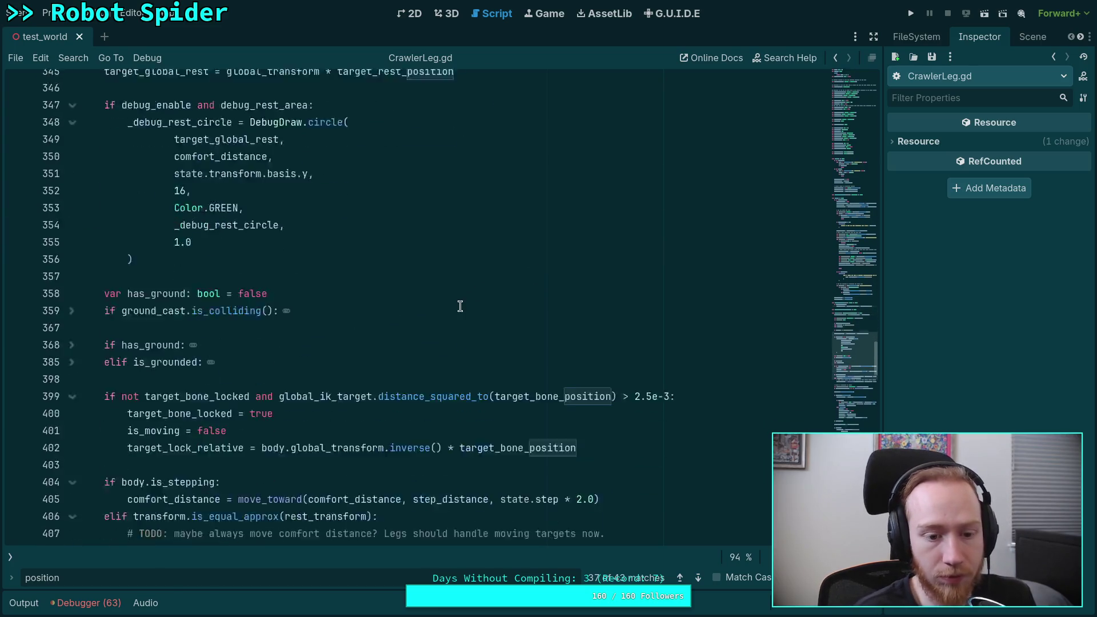
{"action": "scroll", "coordinate": [412, 311], "scroll_direction": "down", "scroll_amount": 2}
{"action": "scroll", "coordinate": [411, 311], "scroll_direction": "up", "scroll_amount": 7}
{"action": "left_click", "coordinate": [613, 245]}
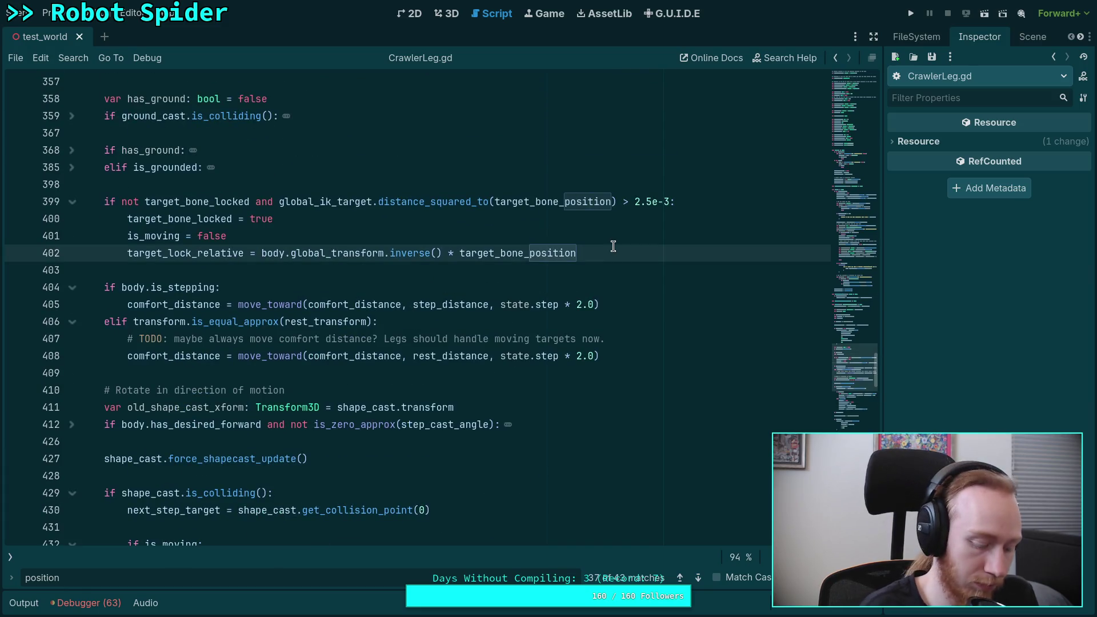
Insert 'target.position = body.global_transform * target_lock_relative' as line 403, removing the blank line.
{"action": "key", "text": "Return"}
{"action": "type", "text": "target.position = body.global_transform * target_lock_relative"}
{"action": "key", "text": "BackSpace"}
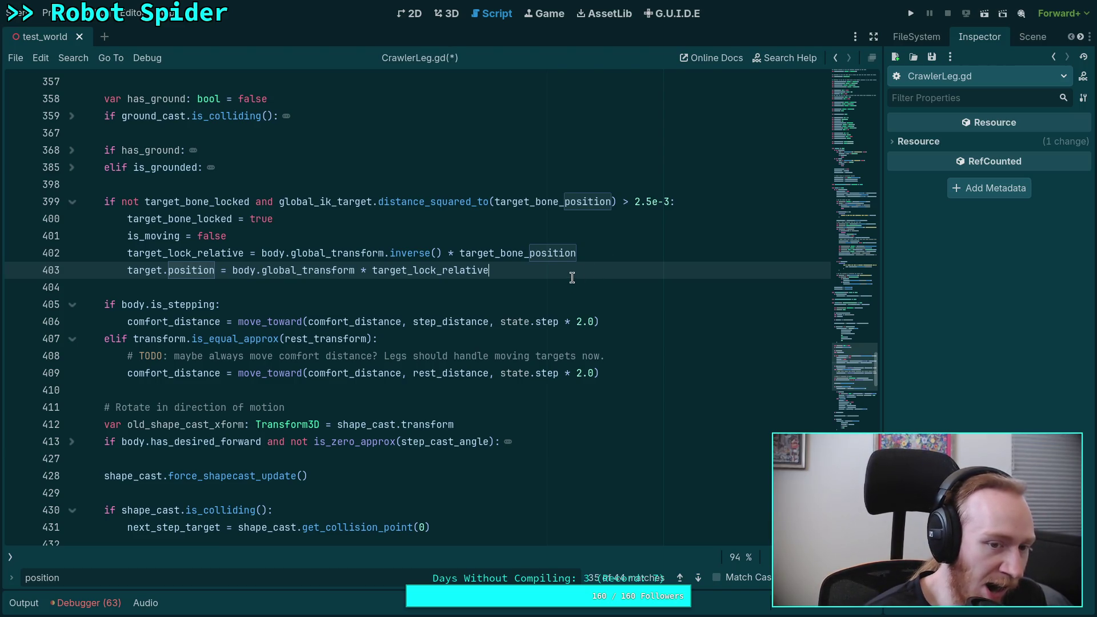
Review the stepping code and run the project to test the change.
{"action": "scroll", "coordinate": [363, 332], "scroll_direction": "down", "scroll_amount": 3}
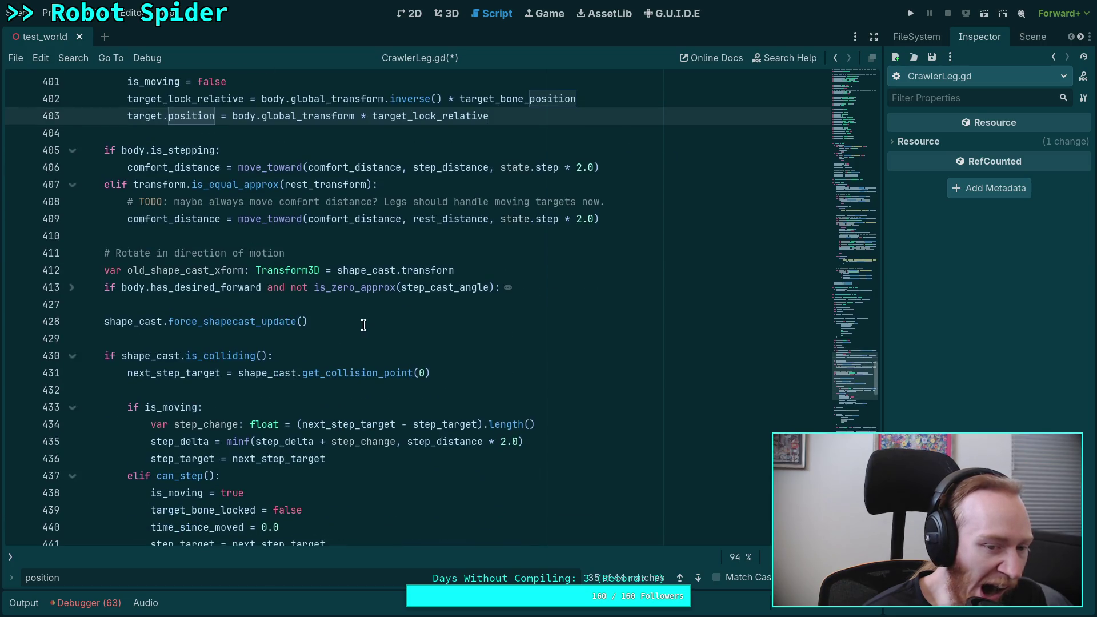
{"action": "scroll", "coordinate": [364, 325], "scroll_direction": "down", "scroll_amount": 3}
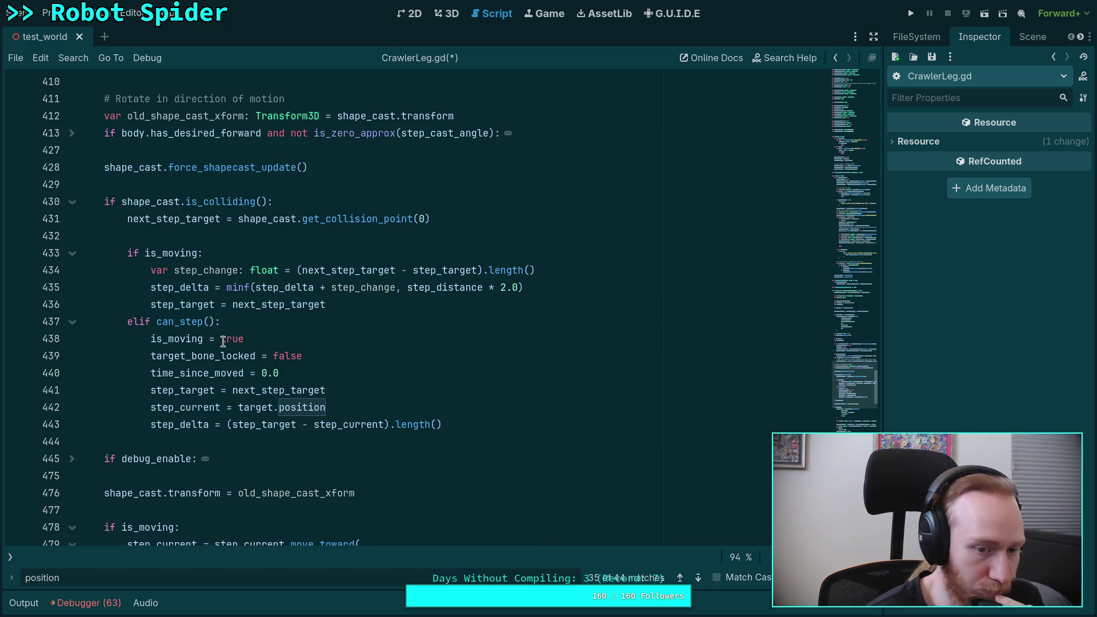
{"action": "scroll", "coordinate": [223, 336], "scroll_direction": "down", "scroll_amount": 10}
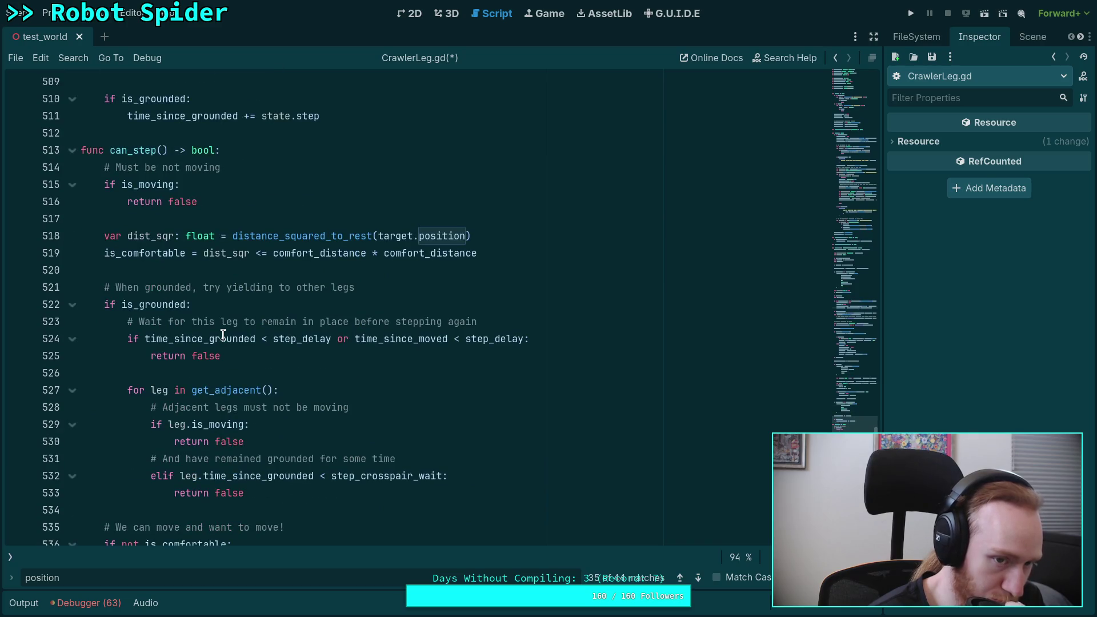
{"action": "scroll", "coordinate": [223, 336], "scroll_direction": "up", "scroll_amount": 10}
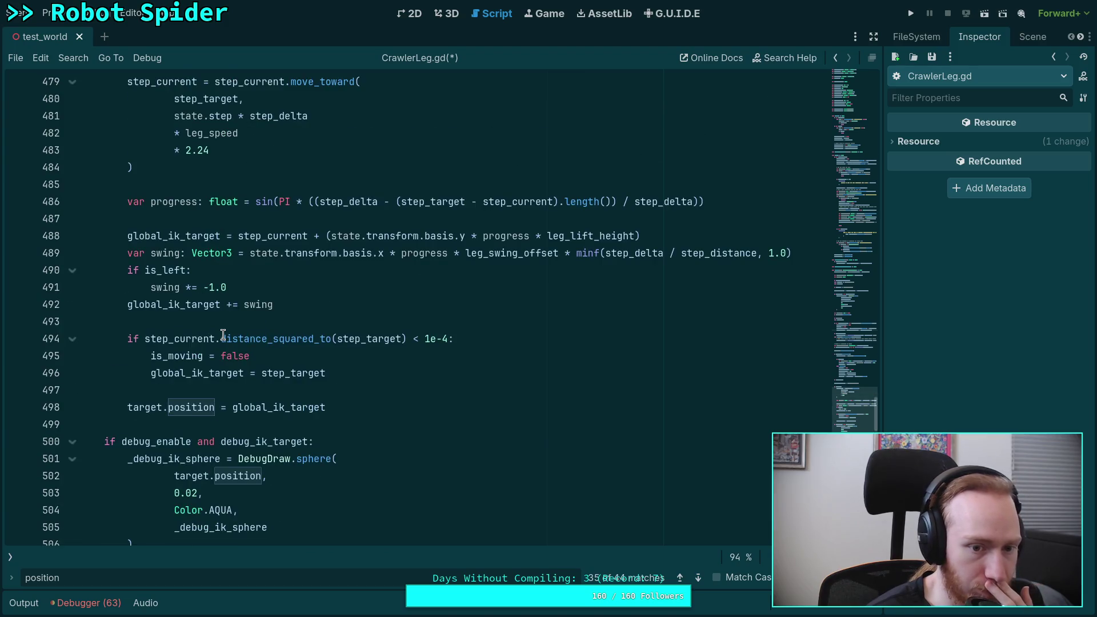
{"action": "scroll", "coordinate": [223, 335], "scroll_direction": "up", "scroll_amount": 7}
{"action": "scroll", "coordinate": [223, 336], "scroll_direction": "down", "scroll_amount": 15}
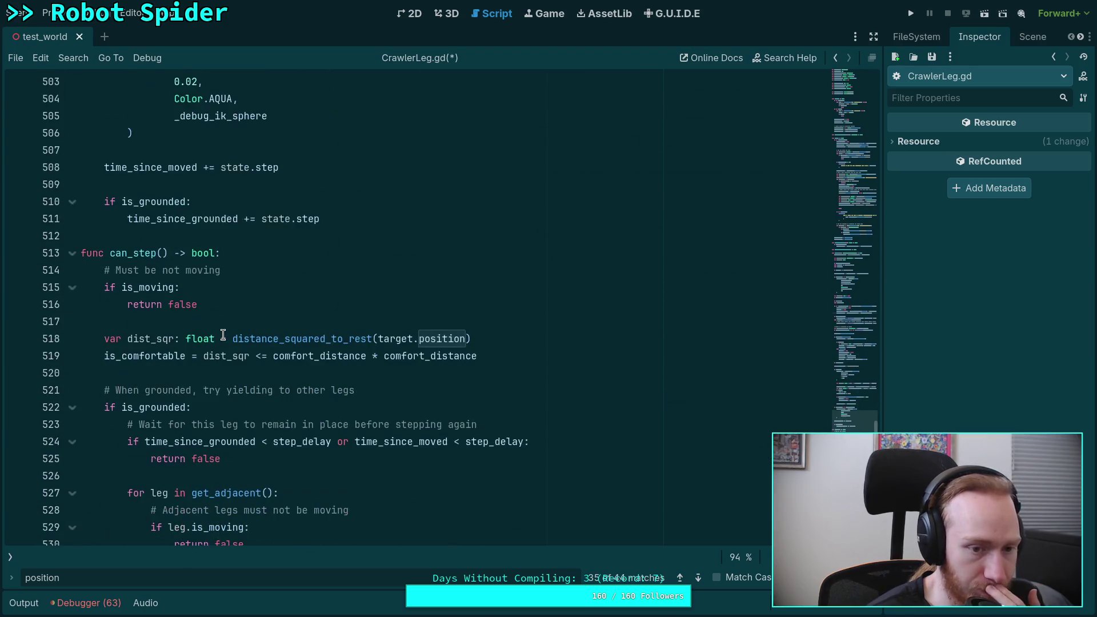
{"action": "scroll", "coordinate": [223, 335], "scroll_direction": "down", "scroll_amount": 2}
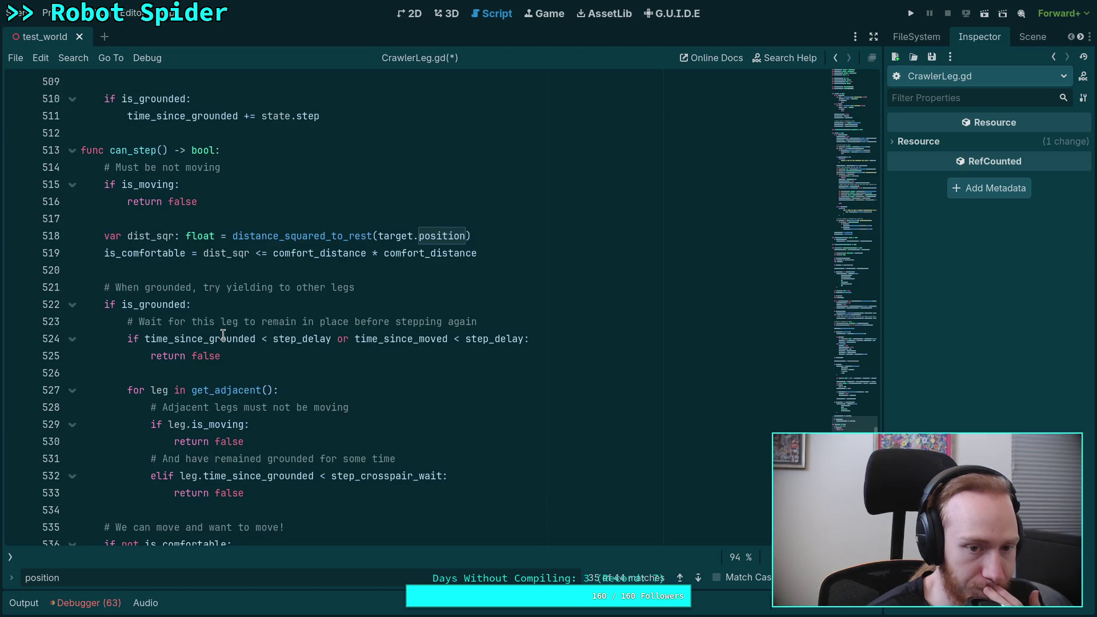
{"action": "left_click", "coordinate": [911, 13]}
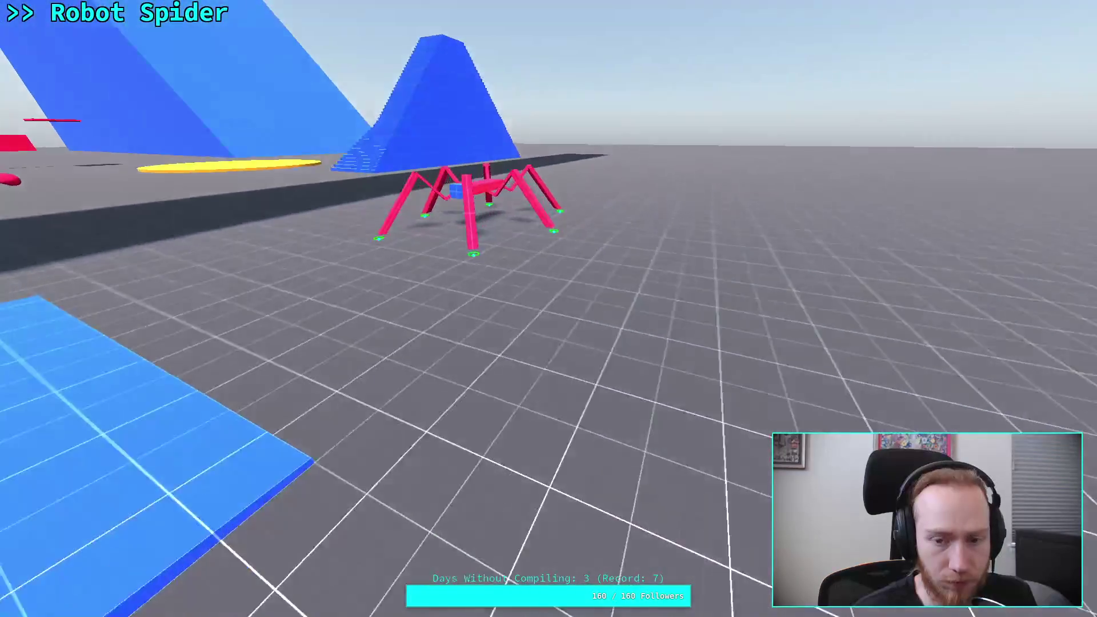
Walk the spider toward and away from the camera, turning left, then stop with F8.
{"action": "key", "text": "s"}
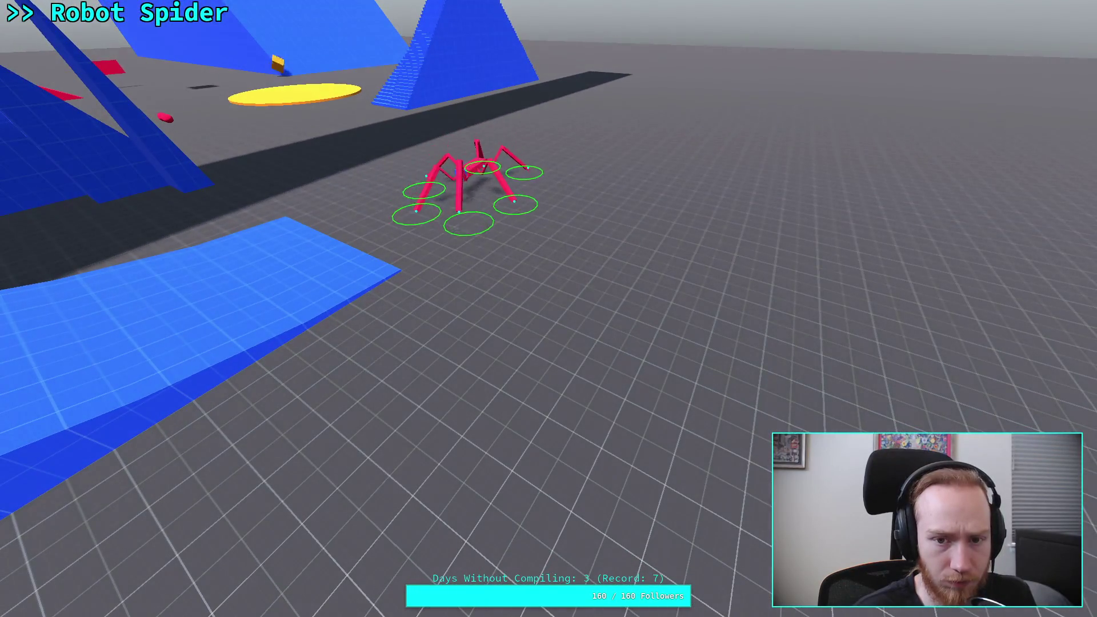
{"action": "key", "text": "a"}
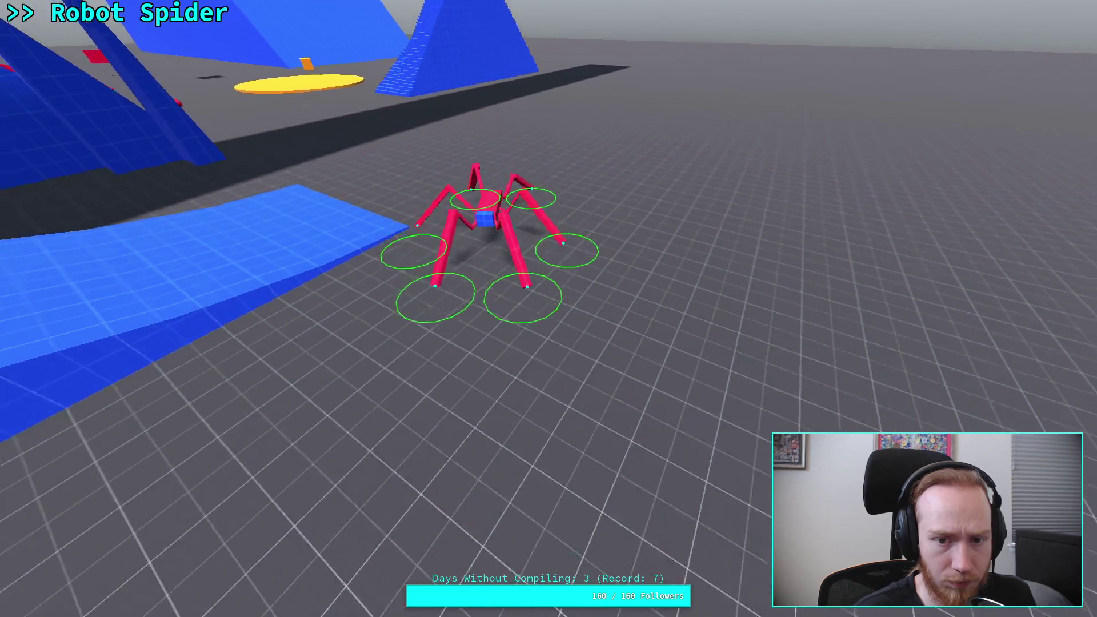
{"action": "key", "text": "a"}
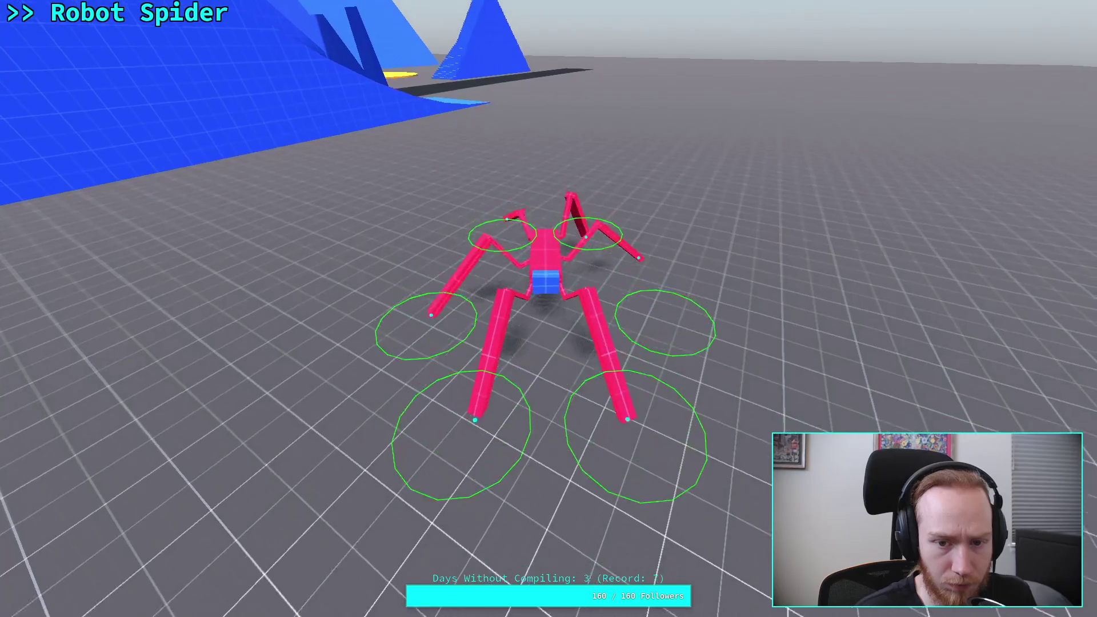
{"action": "key", "text": "w"}
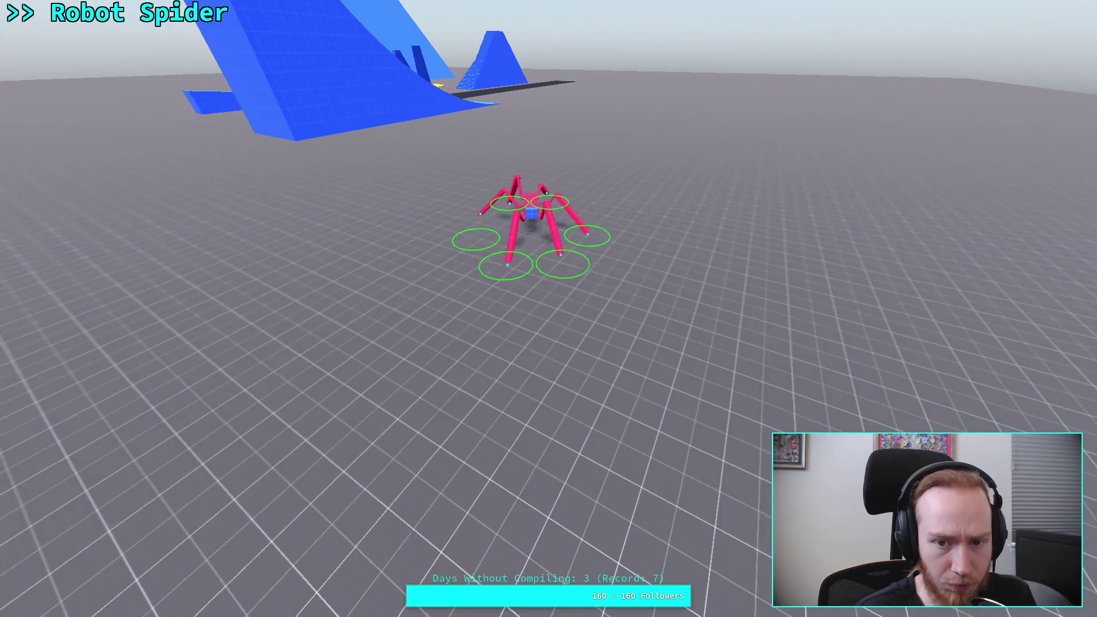
{"action": "key", "text": "a"}
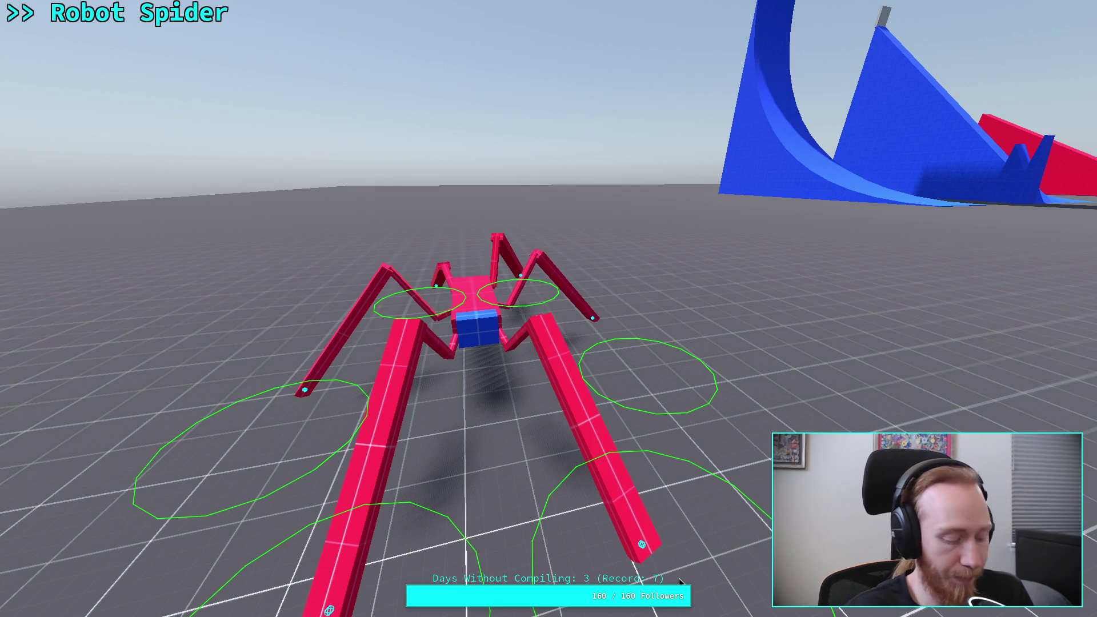
{"action": "key", "text": "F8"}
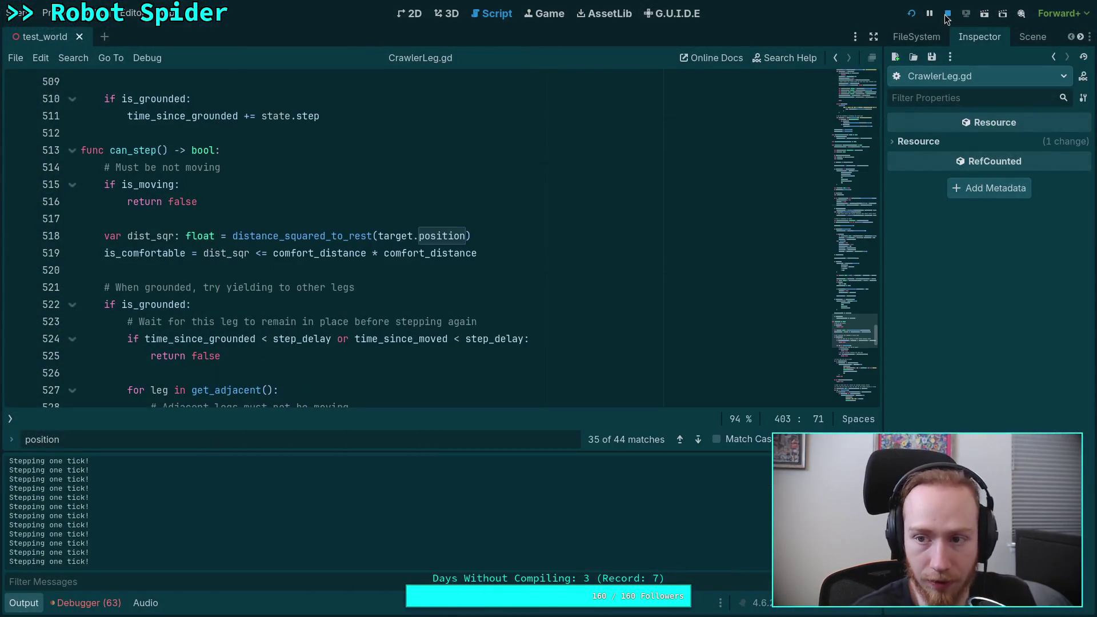
Switch from Godot to the Crawler Bot design notes in Obsidian.
{"action": "key", "text": "alt+Tab"}
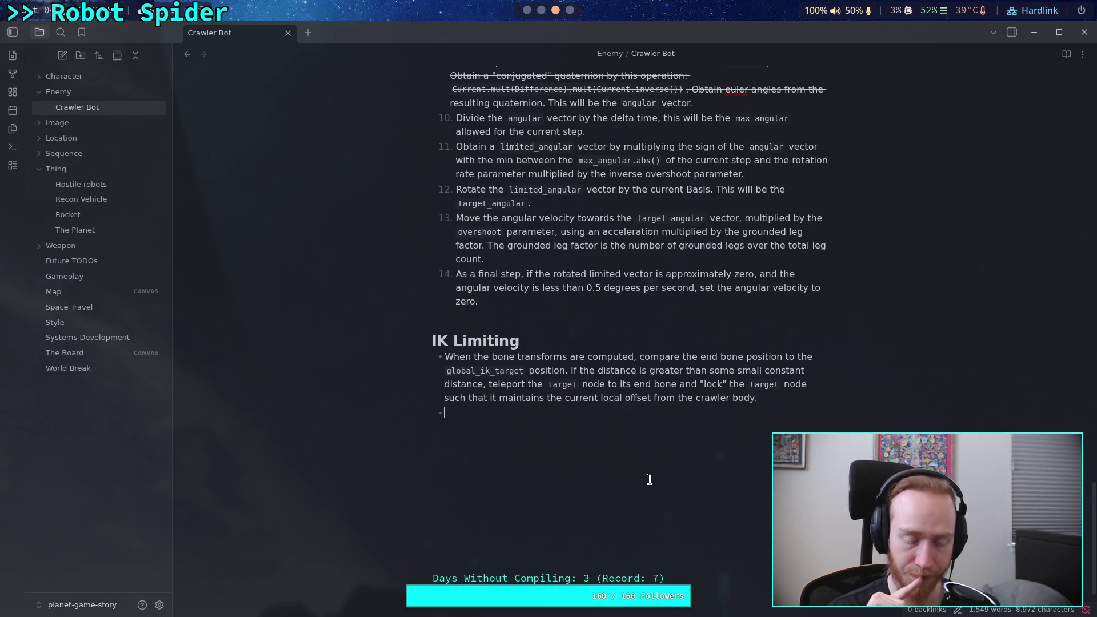
Hide the Output log in Godot's CrawlerLeg.gd editor, then return to the Crawler Bot notes.
{"action": "left_click", "coordinate": [540, 10]}
{"action": "left_click", "coordinate": [526, 9]}
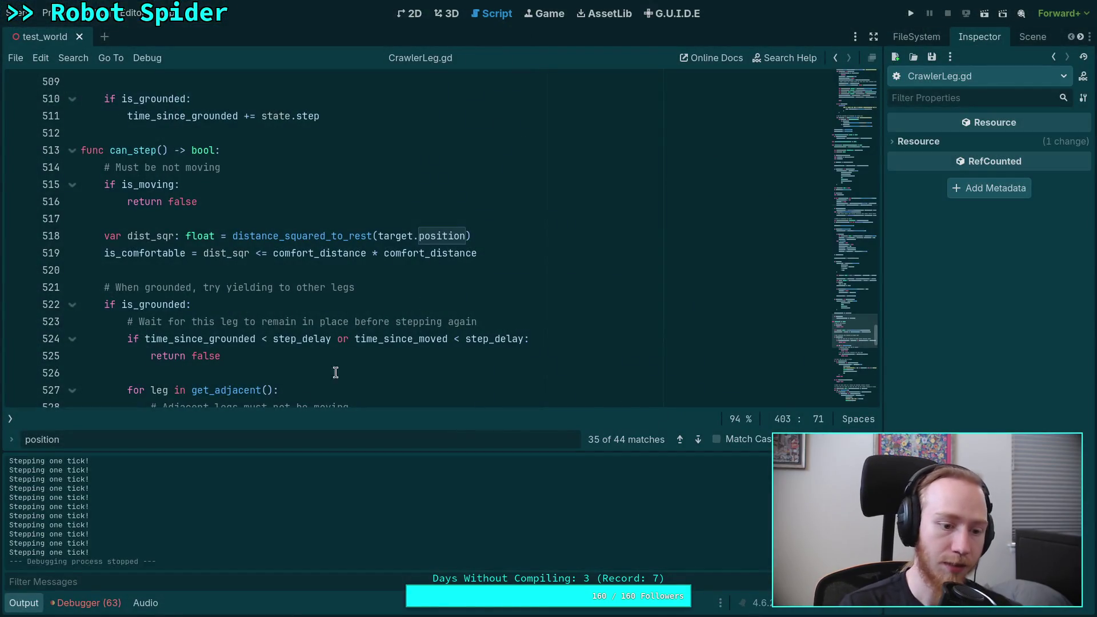
{"action": "left_click", "coordinate": [31, 601]}
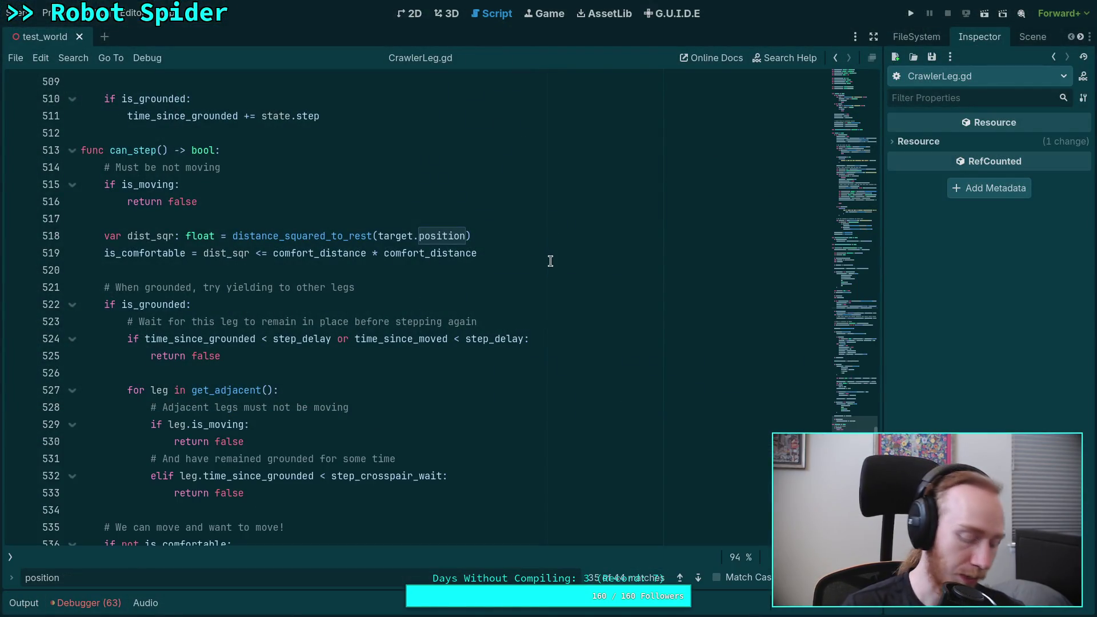
{"action": "key", "text": "super+3"}
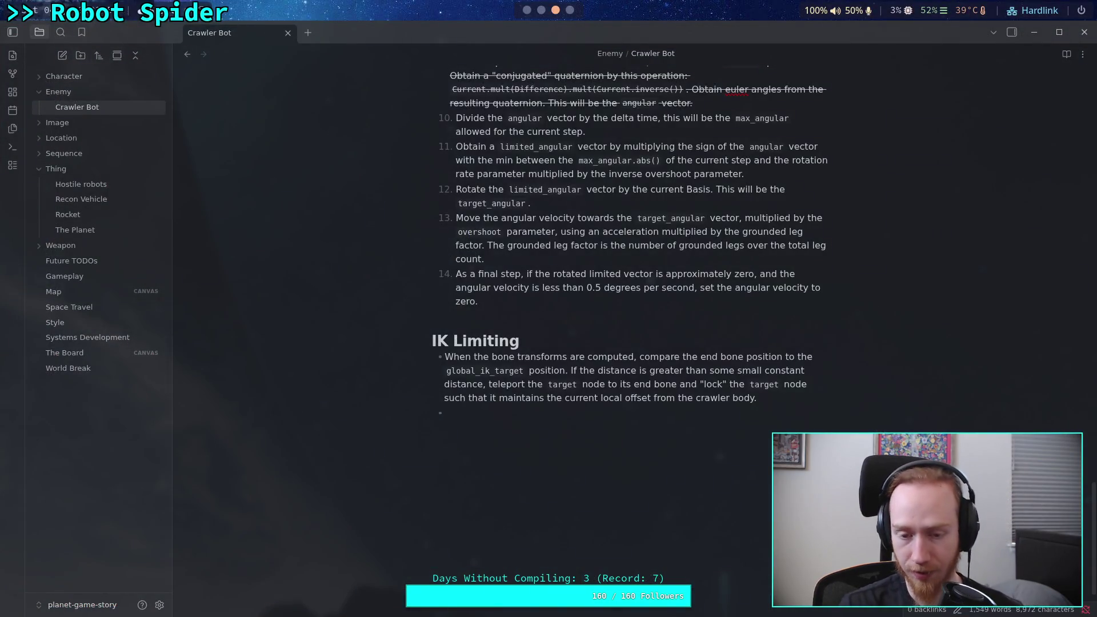
Delete the empty bullet under IK Limiting and start a new line beginning with '#'.
{"action": "left_click_drag", "start_coordinate": [417, 412], "coordinate": [479, 412]}
{"action": "key", "text": "BackSpace"}
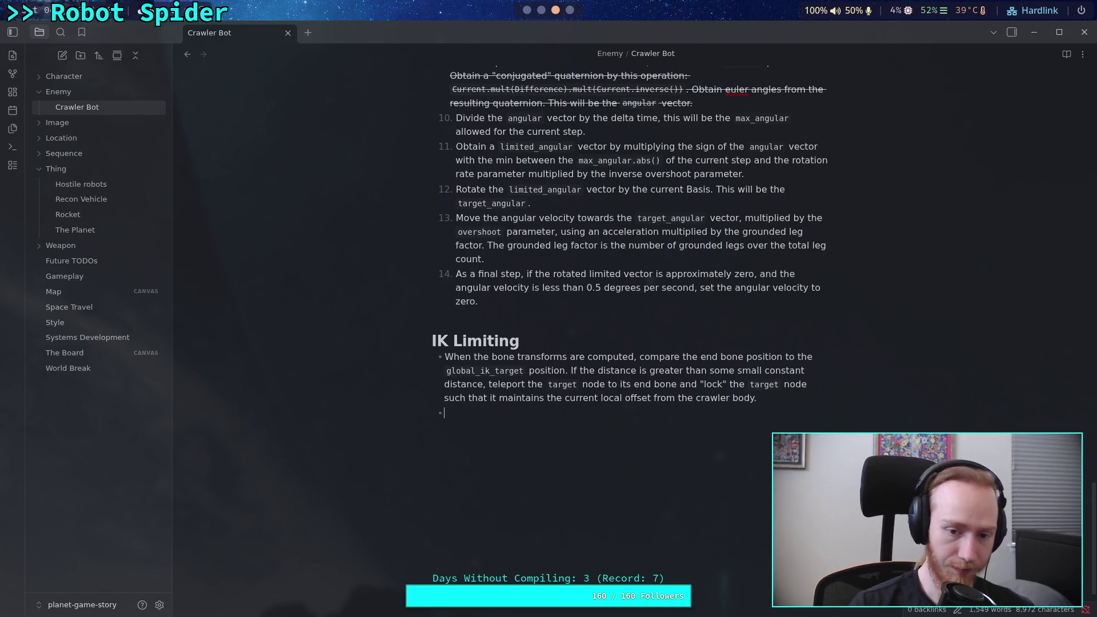
{"action": "key", "text": "BackSpace"}
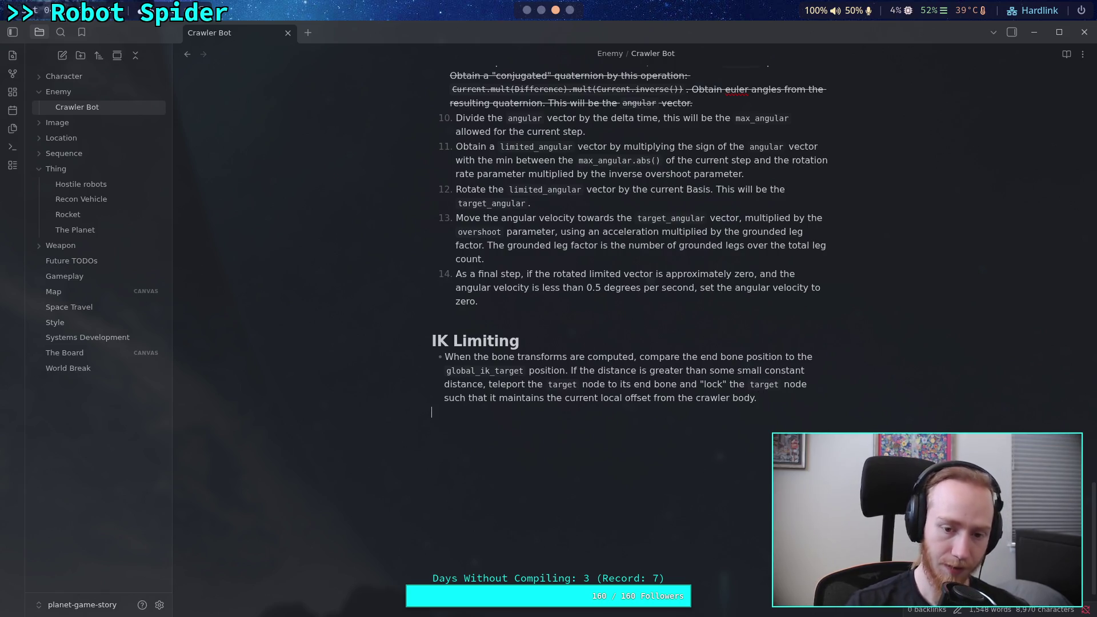
{"action": "key", "text": "Return"}
{"action": "type", "text": "#"}
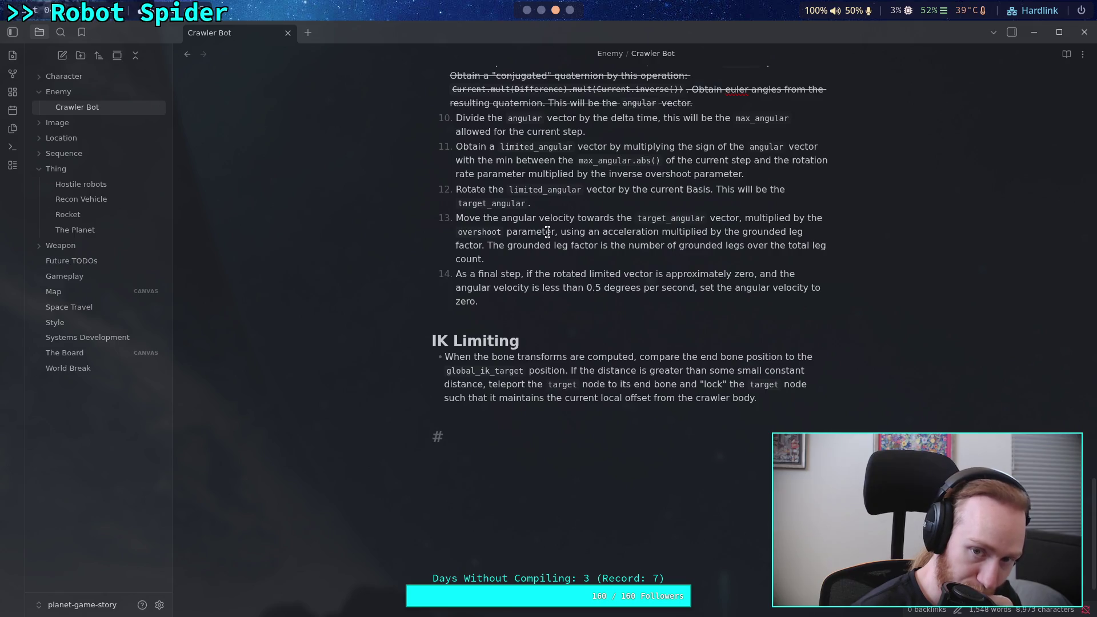
{"action": "scroll", "coordinate": [547, 232], "scroll_direction": "up", "scroll_amount": 15}
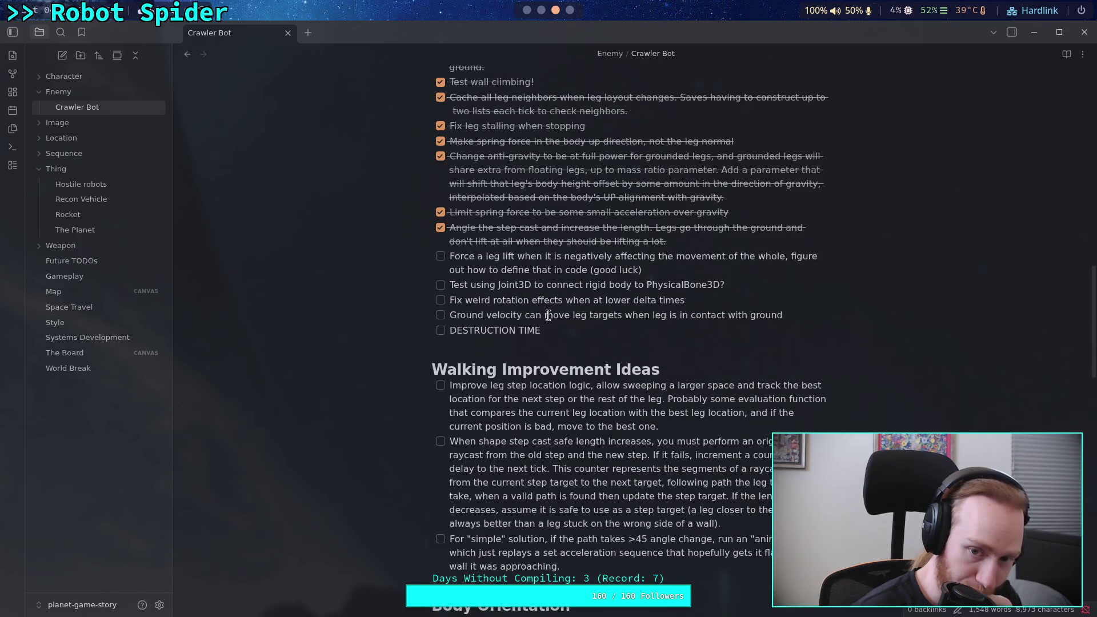
{"action": "scroll", "coordinate": [547, 315], "scroll_direction": "down", "scroll_amount": 15}
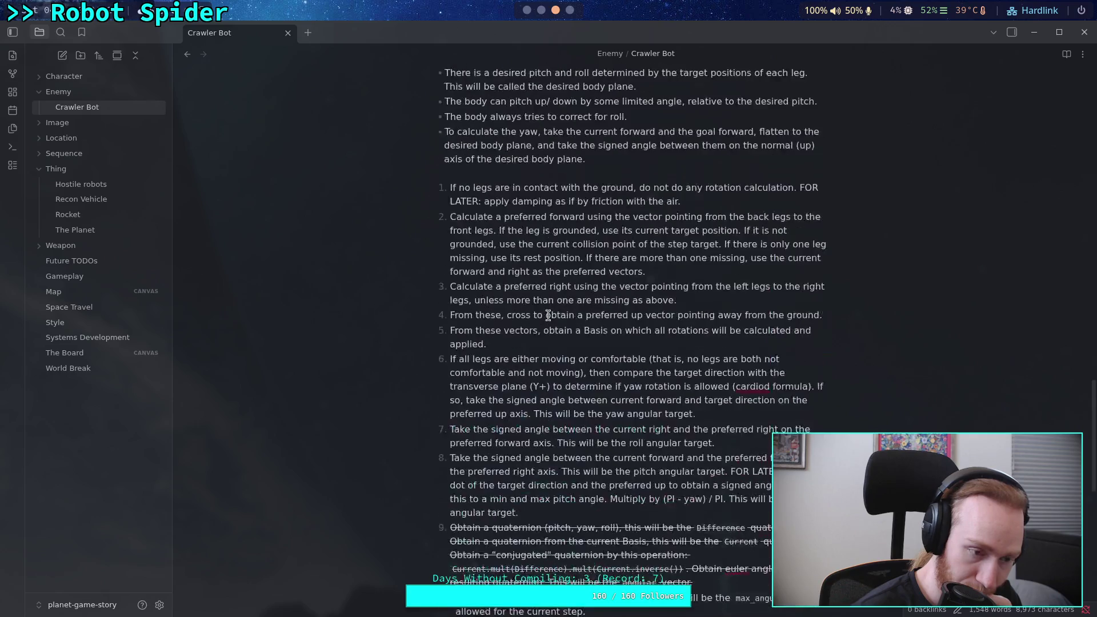